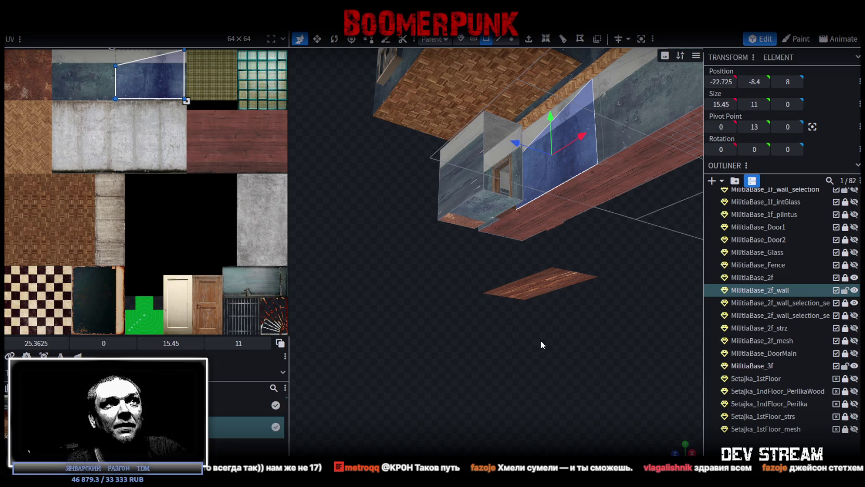
# - Check the floor tile and second-floor wall, then select a wooden plank edge in Edge mode
pyautogui.moveTo(551, 322)
pyautogui.mouseDown()
pyautogui.moveTo(547, 350)
pyautogui.moveTo(580, 400)
pyautogui.mouseUp()
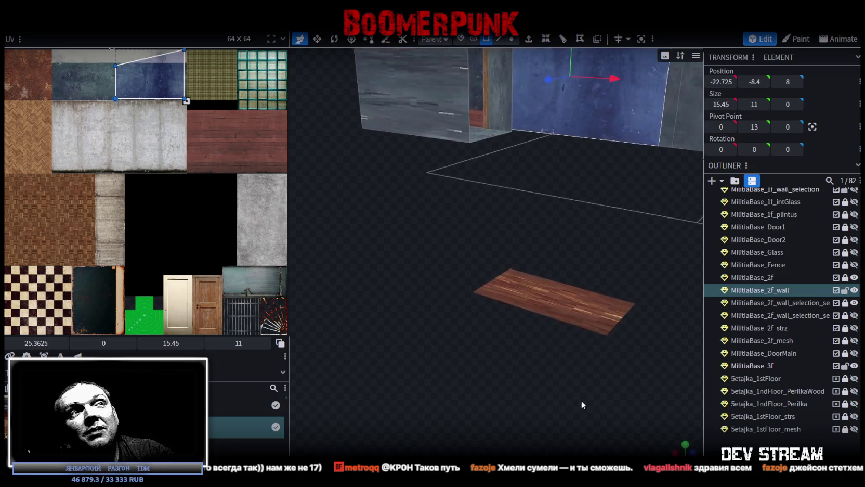
pyautogui.click(572, 309)
pyautogui.moveTo(453, 358)
pyautogui.mouseDown()
pyautogui.moveTo(506, 380)
pyautogui.moveTo(510, 341)
pyautogui.moveTo(580, 195)
pyautogui.moveTo(597, 311)
pyautogui.mouseUp()
pyautogui.click(541, 182)
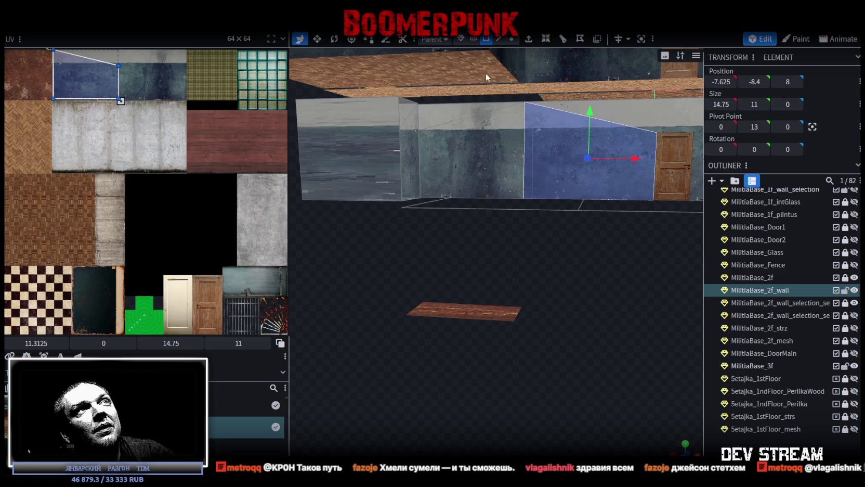
pyautogui.click(499, 39)
pyautogui.click(518, 316)
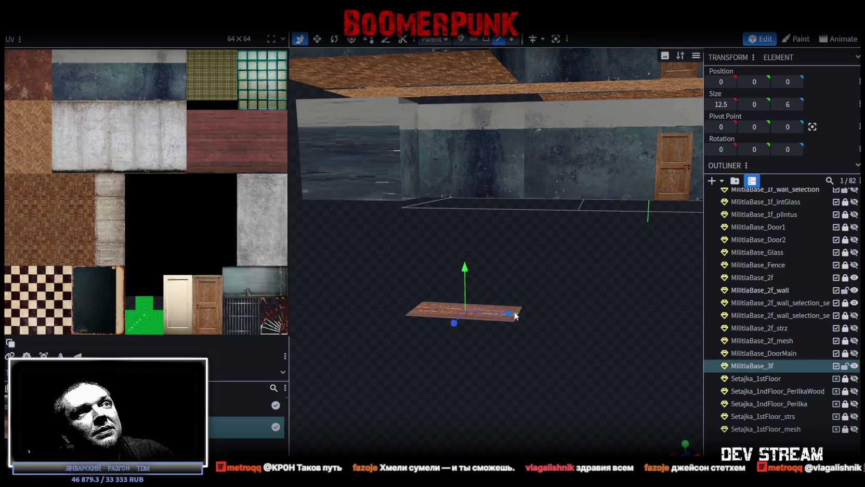
# - Select a different edge of the wooden plank and inspect the floor plate from above
pyautogui.moveTo(525, 318)
pyautogui.mouseDown()
pyautogui.moveTo(493, 335)
pyautogui.moveTo(457, 333)
pyautogui.moveTo(528, 336)
pyautogui.mouseUp()
pyautogui.click(520, 306)
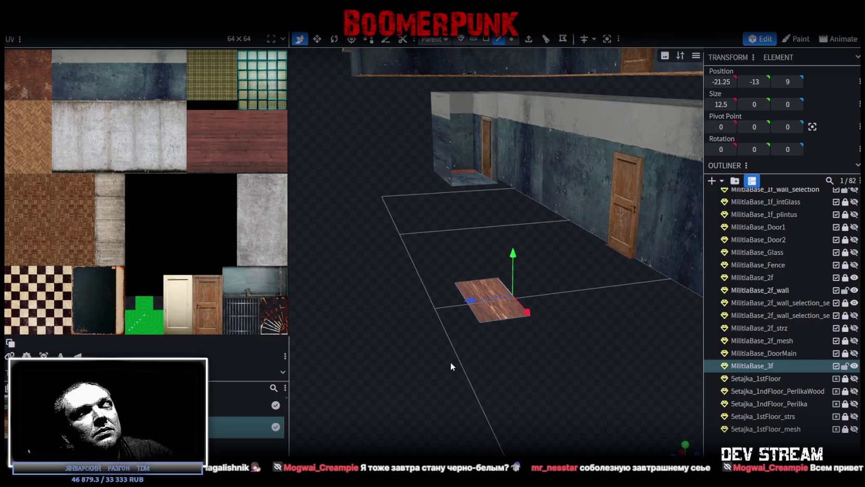
pyautogui.moveTo(453, 360); pyautogui.dragTo(509, 350)
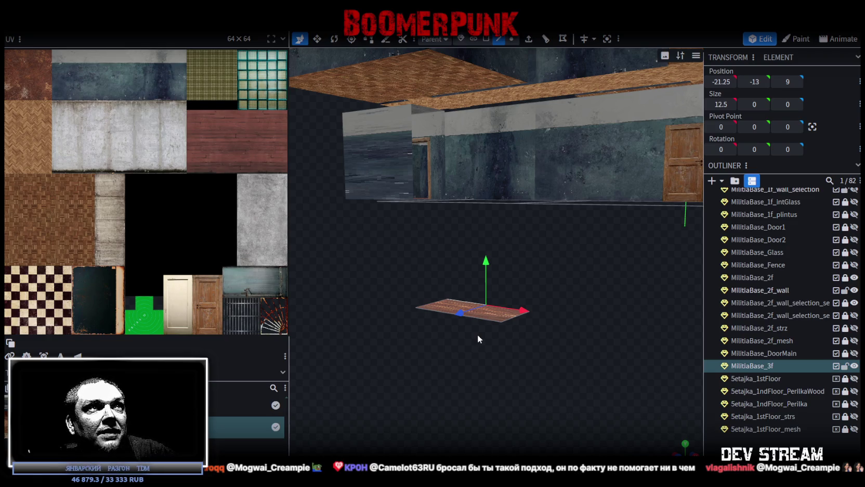
pyautogui.moveTo(537, 295)
pyautogui.mouseDown()
pyautogui.moveTo(561, 273)
pyautogui.moveTo(529, 314)
pyautogui.mouseUp()
pyautogui.scroll(3, 530, 304)
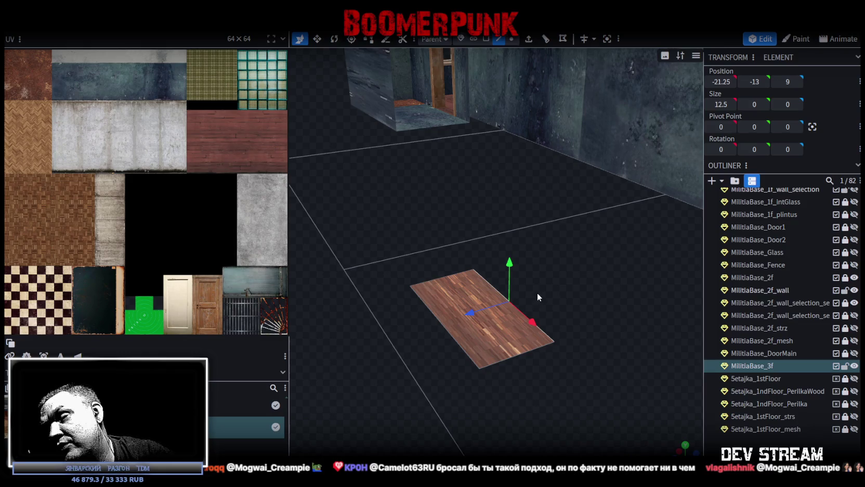
pyautogui.moveTo(404, 217)
pyautogui.mouseDown()
pyautogui.moveTo(458, 248)
pyautogui.moveTo(428, 201)
pyautogui.moveTo(503, 138)
pyautogui.mouseUp()
# - Extrude the plank edge in direction Y+ and drag it up into a tall wooden wall
pyautogui.press('e')
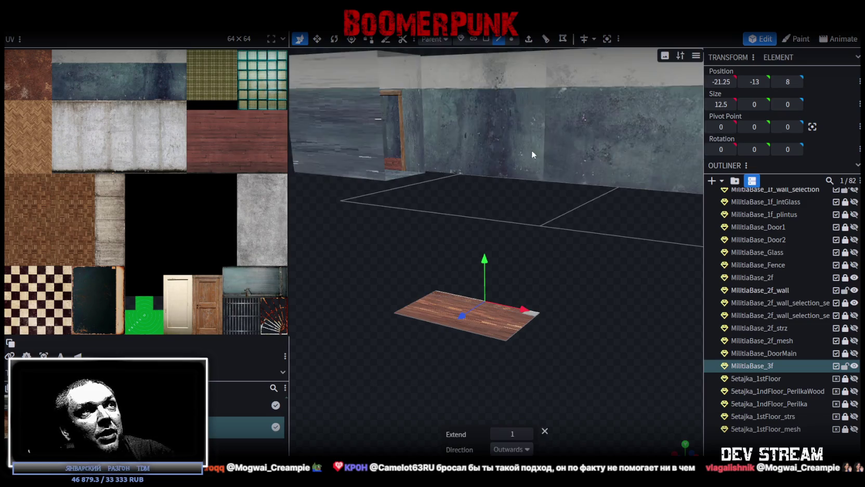
pyautogui.moveTo(537, 273); pyautogui.dragTo(580, 418)
pyautogui.click(512, 449)
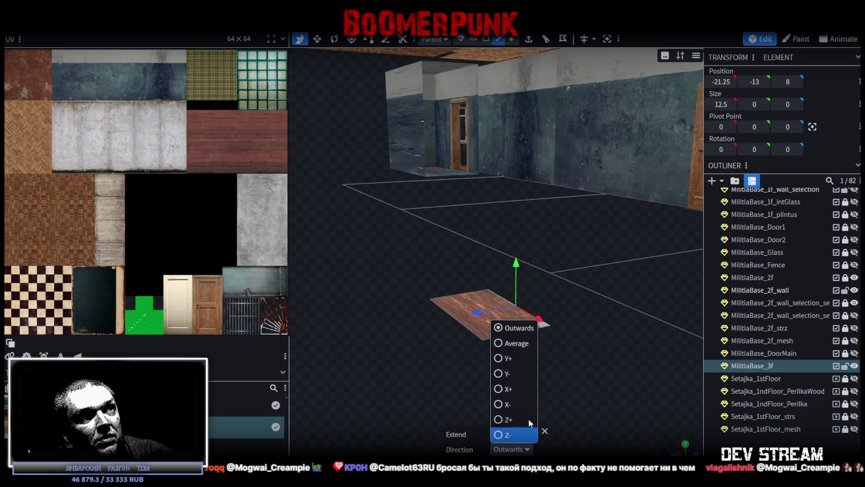
pyautogui.click(500, 358)
pyautogui.moveTo(547, 298)
pyautogui.mouseDown()
pyautogui.moveTo(532, 375)
pyautogui.moveTo(502, 351)
pyautogui.moveTo(517, 371)
pyautogui.moveTo(491, 220)
pyautogui.moveTo(491, 118)
pyautogui.mouseUp()
pyautogui.moveTo(431, 201)
pyautogui.mouseDown()
pyautogui.moveTo(448, 312)
pyautogui.moveTo(471, 320)
pyautogui.moveTo(320, 323)
pyautogui.moveTo(585, 340)
pyautogui.moveTo(546, 315)
pyautogui.moveTo(559, 316)
pyautogui.mouseUp()
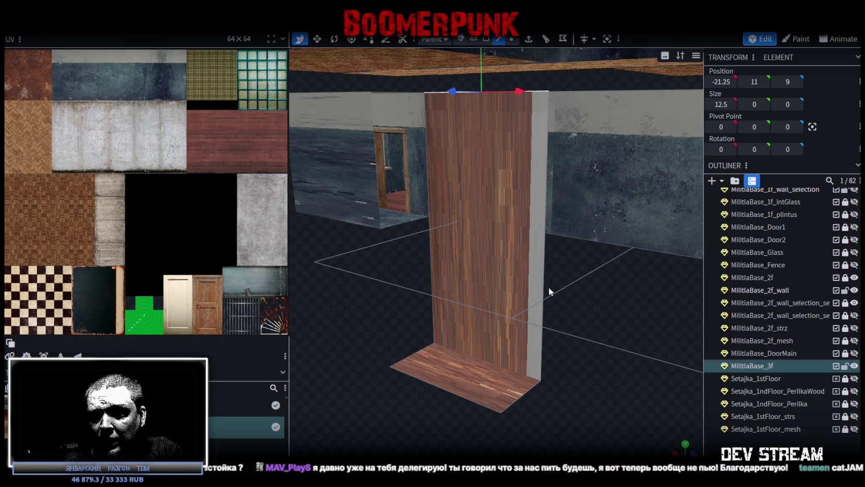
pyautogui.moveTo(557, 298)
pyautogui.mouseDown()
pyautogui.moveTo(544, 275)
pyautogui.moveTo(623, 294)
pyautogui.mouseUp()
pyautogui.scroll(3, 596, 322)
pyautogui.click(475, 313)
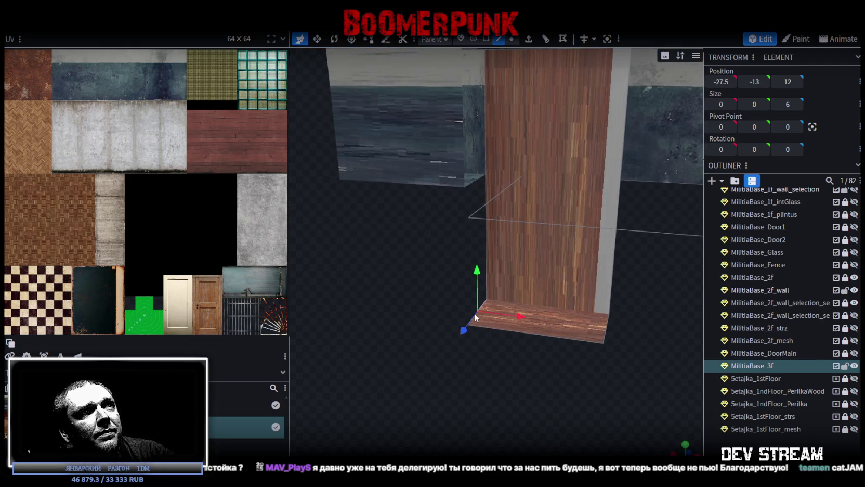
pyautogui.moveTo(547, 332)
pyautogui.mouseDown()
pyautogui.moveTo(490, 387)
pyautogui.moveTo(490, 375)
pyautogui.mouseUp()
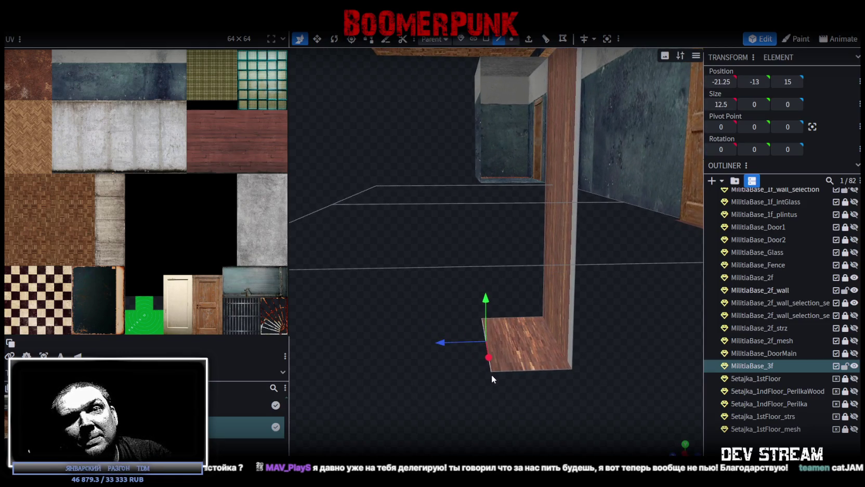
pyautogui.moveTo(491, 374); pyautogui.dragTo(491, 374)
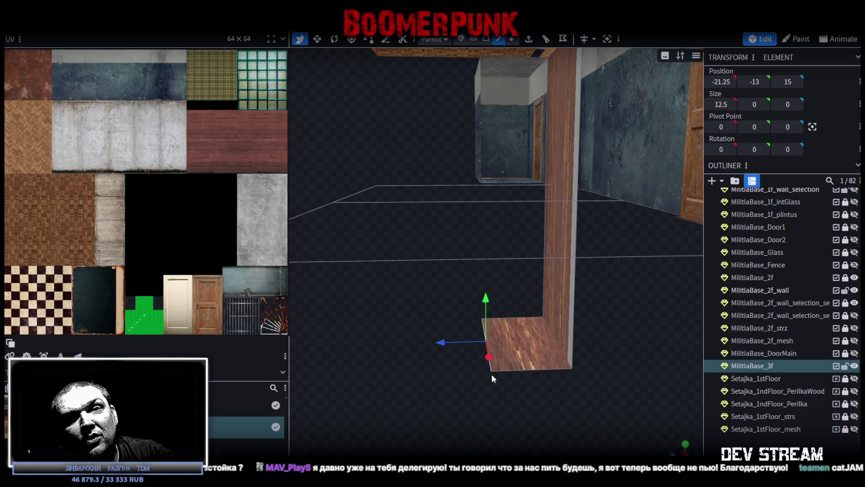
pyautogui.moveTo(491, 373); pyautogui.dragTo(491, 373)
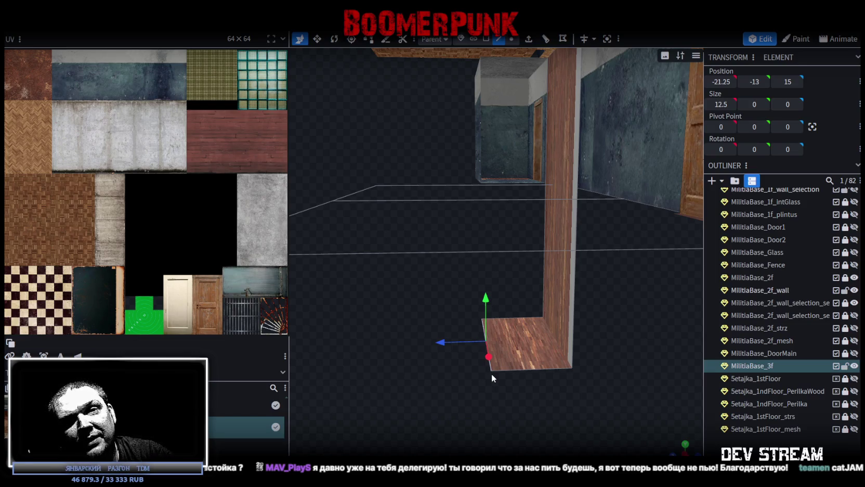
pyautogui.moveTo(491, 373)
pyautogui.mouseDown()
pyautogui.moveTo(519, 384)
pyautogui.moveTo(511, 388)
pyautogui.moveTo(500, 387)
pyautogui.moveTo(538, 375)
pyautogui.mouseUp()
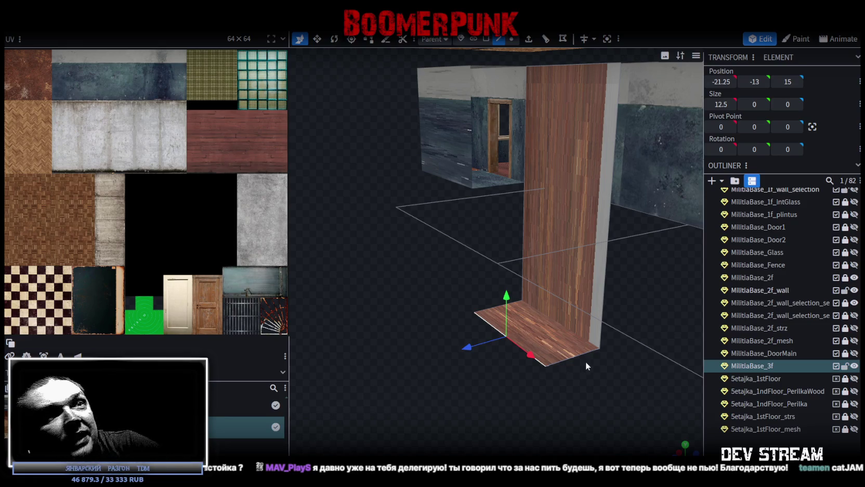
# - Zoom around the stairwell, select the second-floor wall piece by the stairs, then deselect it
pyautogui.scroll(-5, 569, 354)
pyautogui.scroll(-5, 490, 321)
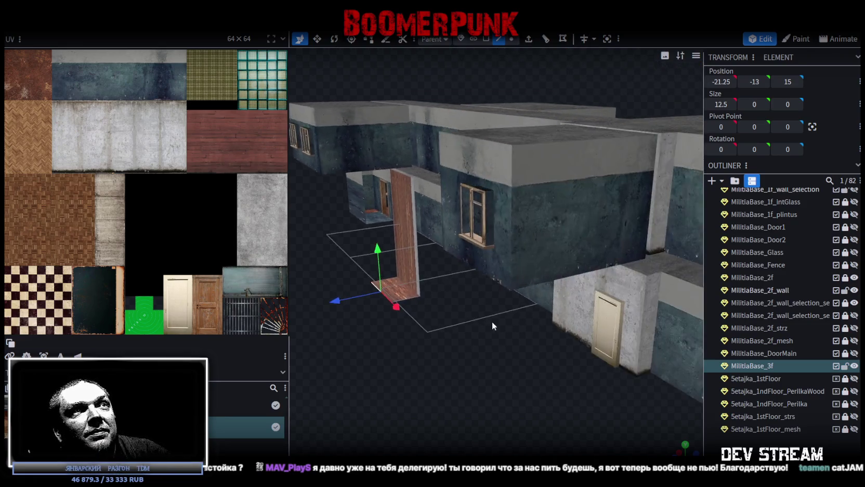
pyautogui.scroll(-2, 500, 353)
pyautogui.scroll(4, 502, 325)
pyautogui.scroll(3, 503, 309)
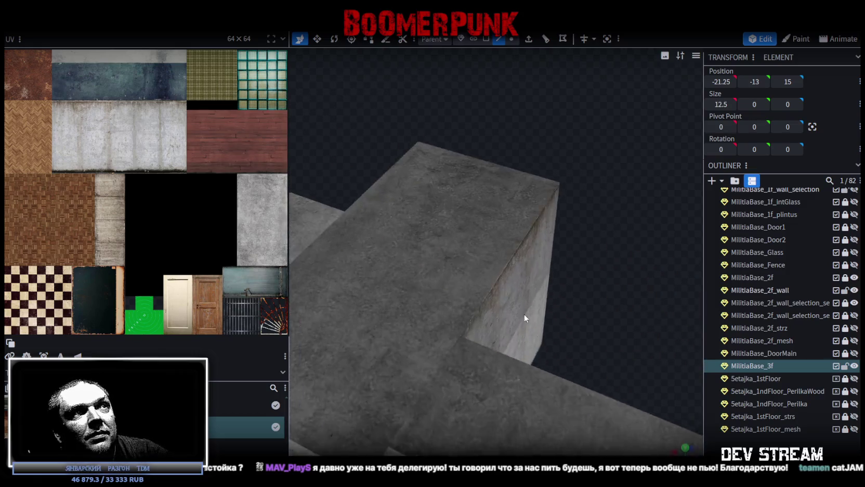
pyautogui.scroll(3, 524, 314)
pyautogui.scroll(-3, 534, 306)
pyautogui.scroll(-3, 543, 303)
pyautogui.scroll(-1, 543, 303)
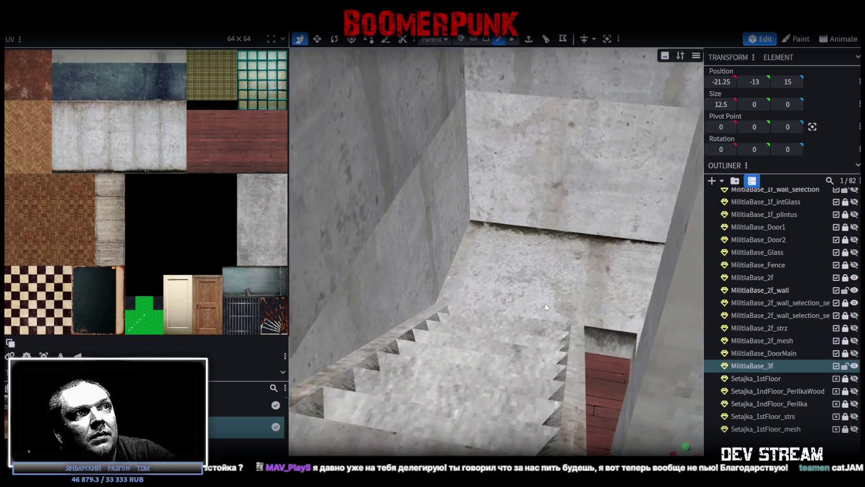
pyautogui.scroll(-2, 544, 302)
pyautogui.click(478, 380)
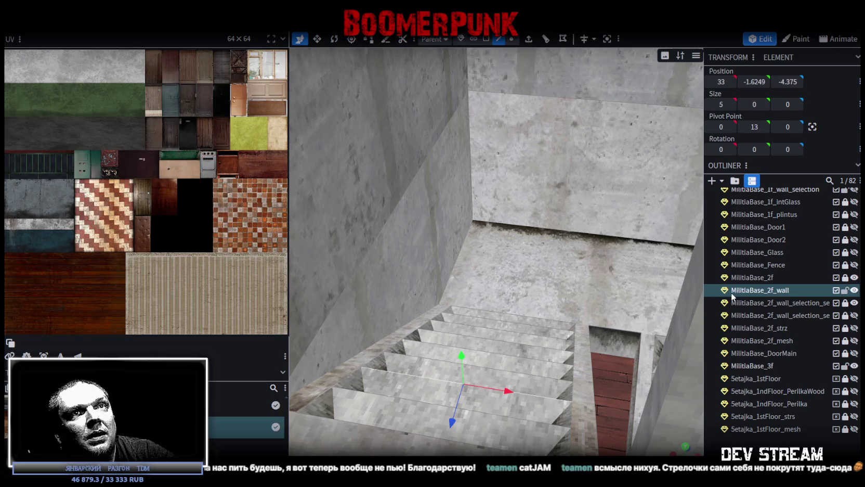
pyautogui.keyDown('ctrl'); pyautogui.click(791, 294); pyautogui.keyUp('ctrl')
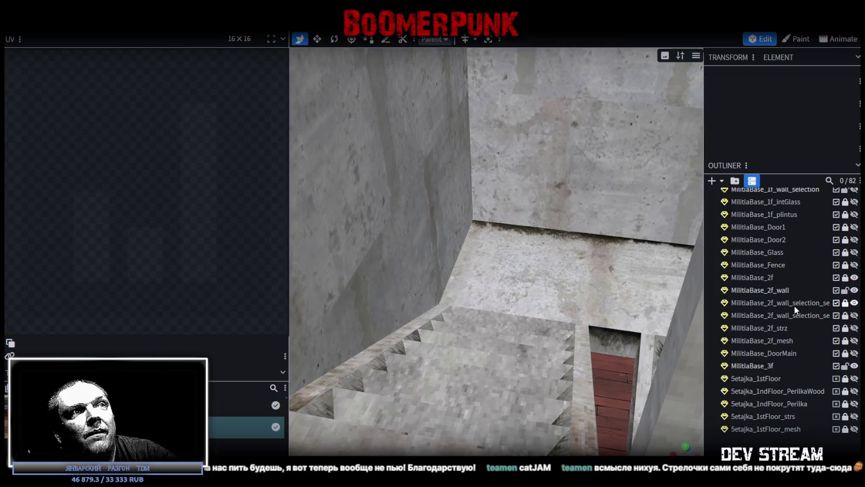
# - Toggle the first wall-selection part's visibility off and on, leaving it visible
pyautogui.click(855, 303)
pyautogui.click(855, 303)
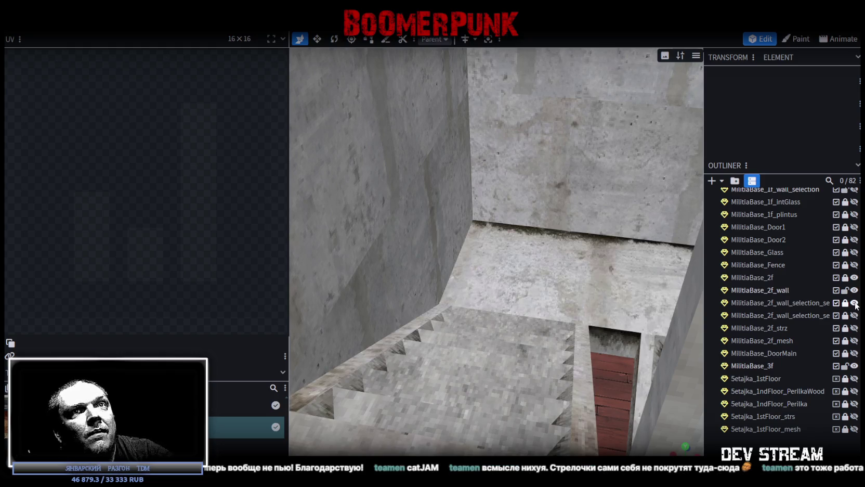
pyautogui.click(855, 303)
pyautogui.click(855, 303)
pyautogui.click(855, 303)
pyautogui.click(855, 303)
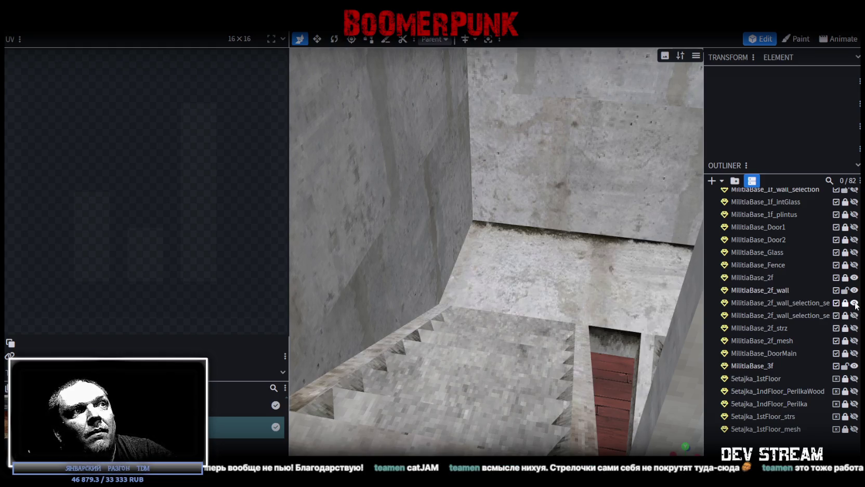
pyautogui.scroll(-2, 552, 347)
pyautogui.scroll(-8, 552, 347)
pyautogui.moveTo(649, 204); pyautogui.dragTo(539, 218)
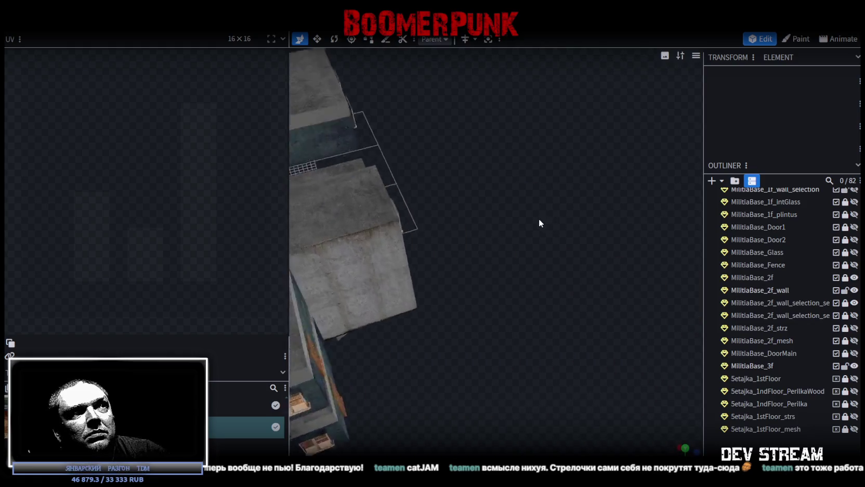
pyautogui.scroll(5, 539, 219)
pyautogui.scroll(3, 519, 248)
pyautogui.scroll(4, 552, 242)
pyautogui.scroll(-1, 578, 238)
pyautogui.scroll(-1, 587, 235)
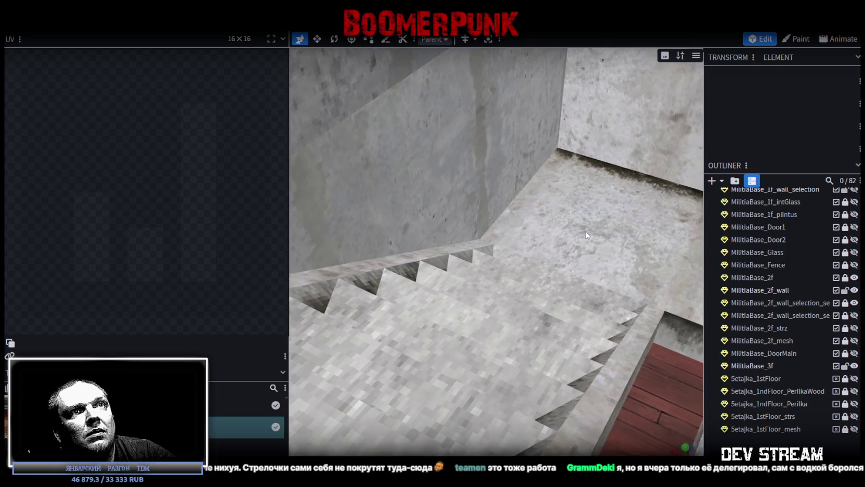
# - Toggle the second wall-selection part's concrete slab over the stairs, leaving it hidden
pyautogui.click(854, 315)
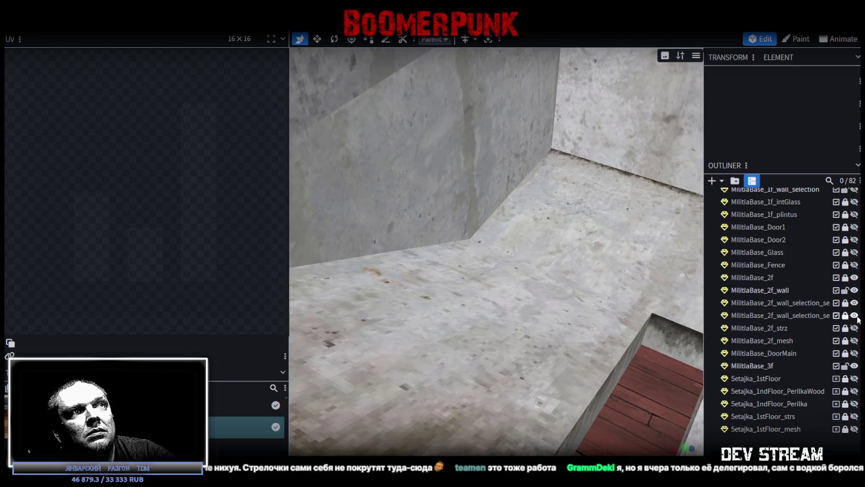
pyautogui.click(854, 315)
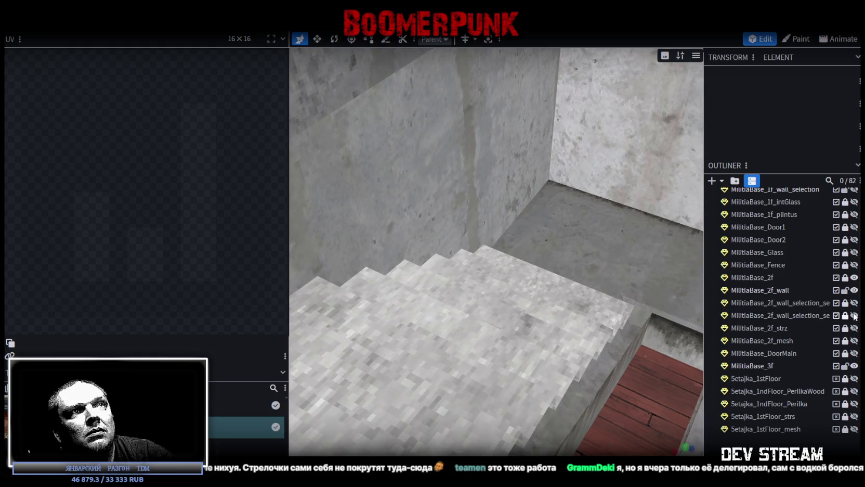
pyautogui.click(854, 315)
pyautogui.click(854, 315)
pyautogui.click(854, 315)
pyautogui.click(854, 315)
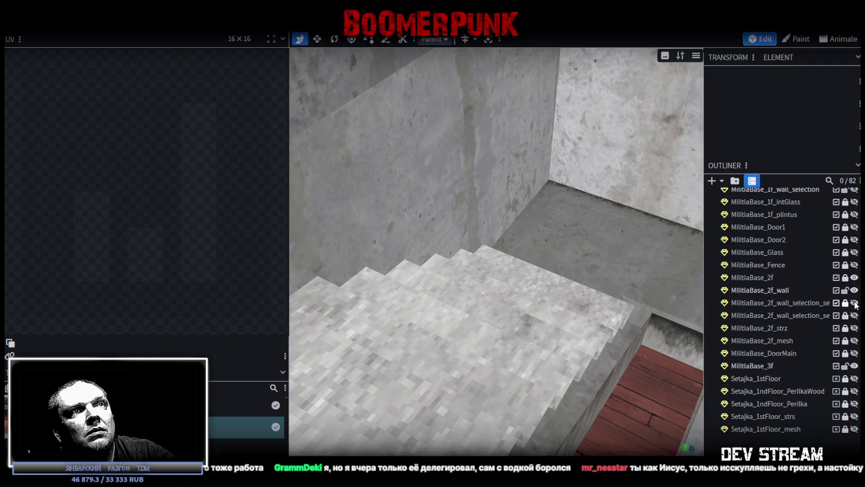
# - Show the 2f_wall_selection part and flick MilitiaBase_2f_wall visibility off and on to check the stairs
pyautogui.click(854, 302)
pyautogui.click(854, 290)
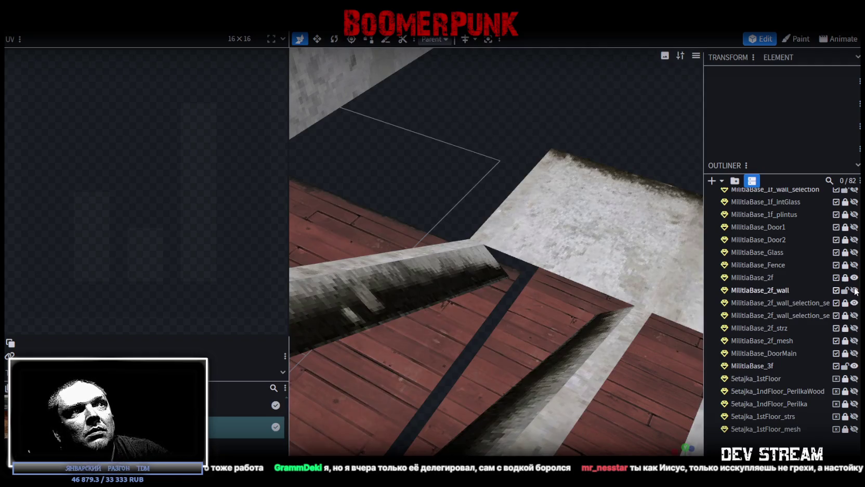
pyautogui.click(855, 291)
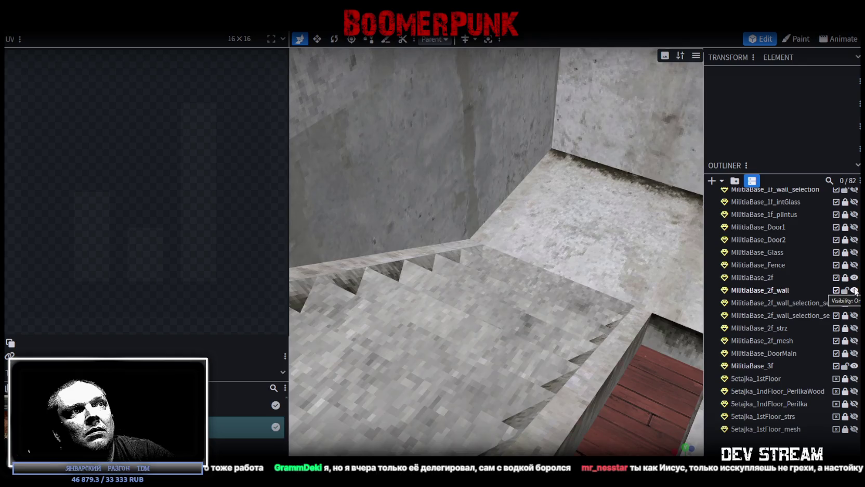
pyautogui.click(854, 291)
pyautogui.click(854, 291)
pyautogui.click(854, 303)
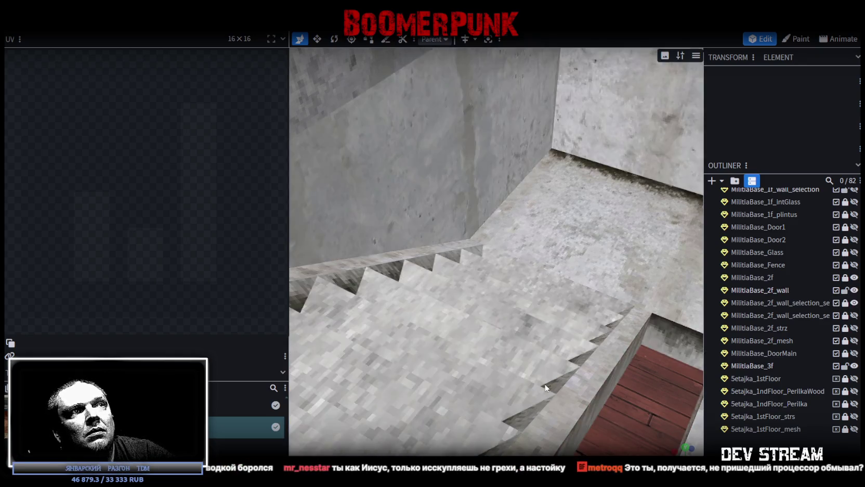
pyautogui.scroll(-5, 512, 383)
# - Hide the first-floor walls and select the MilitiaBase_2f_wall mesh
pyautogui.moveTo(627, 230)
pyautogui.mouseDown()
pyautogui.moveTo(489, 241)
pyautogui.moveTo(427, 264)
pyautogui.moveTo(355, 354)
pyautogui.moveTo(485, 356)
pyautogui.moveTo(498, 346)
pyautogui.moveTo(710, 320)
pyautogui.mouseUp()
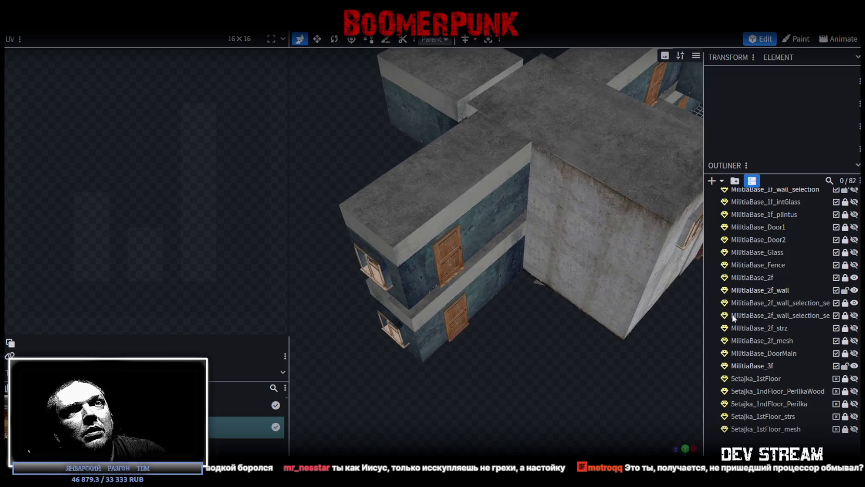
pyautogui.scroll(2, 772, 285)
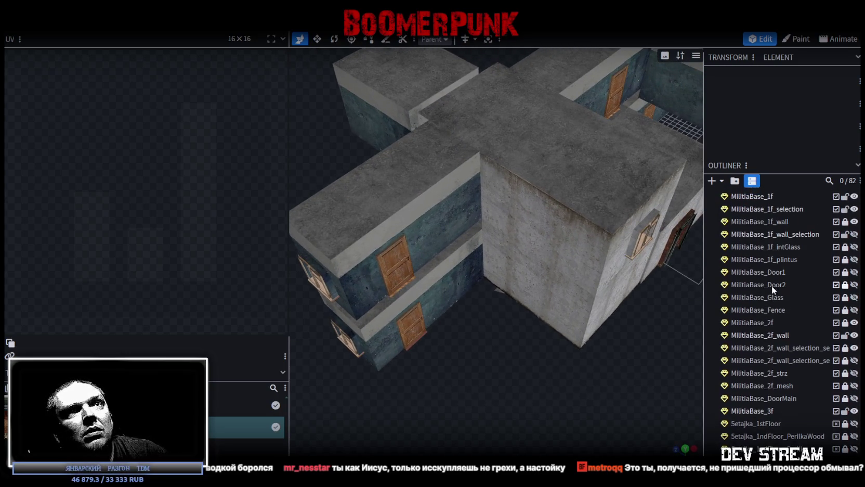
pyautogui.click(854, 221)
pyautogui.scroll(3, 603, 335)
pyautogui.moveTo(497, 390)
pyautogui.mouseDown()
pyautogui.moveTo(566, 427)
pyautogui.moveTo(553, 413)
pyautogui.mouseUp()
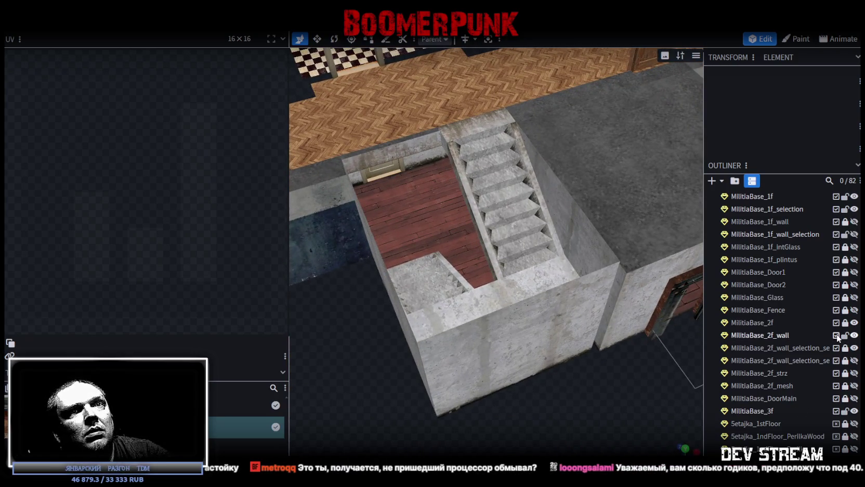
pyautogui.click(853, 336)
pyautogui.click(854, 336)
pyautogui.click(855, 336)
pyautogui.click(855, 336)
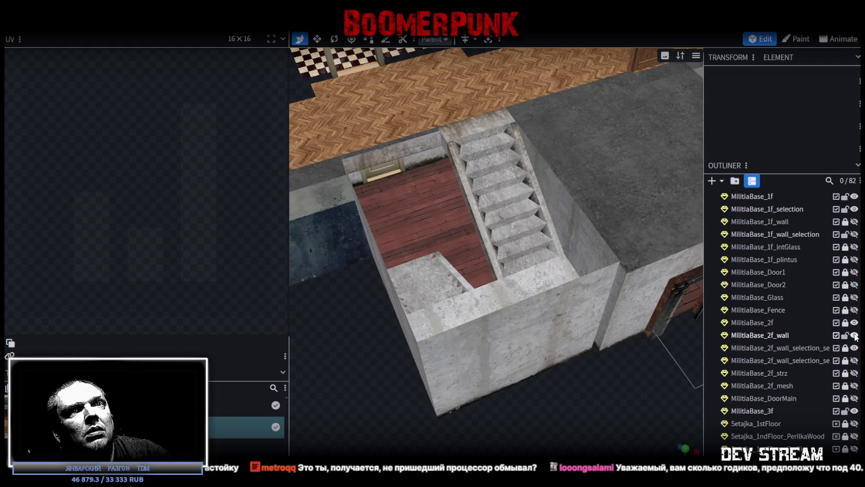
pyautogui.click(772, 336)
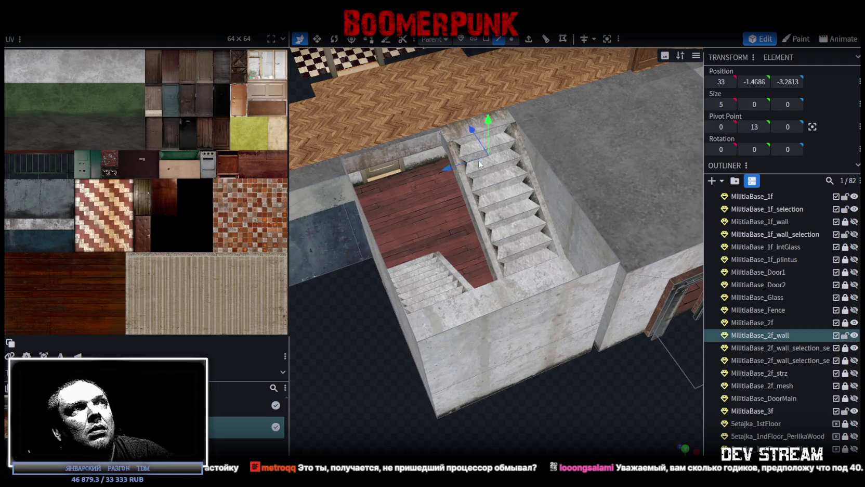
# - In face selection mode, pick the upper stair step faces
pyautogui.scroll(-2, 468, 141)
pyautogui.moveTo(458, 124); pyautogui.dragTo(428, 228)
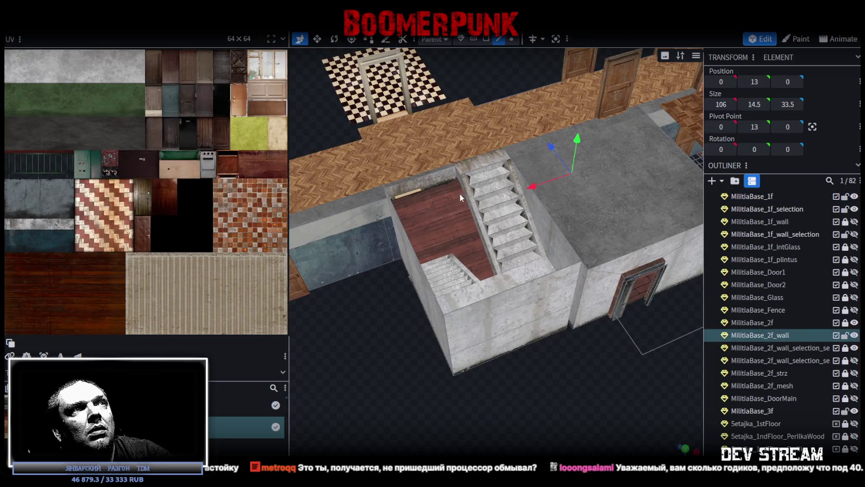
pyautogui.click(486, 38)
pyautogui.click(586, 175)
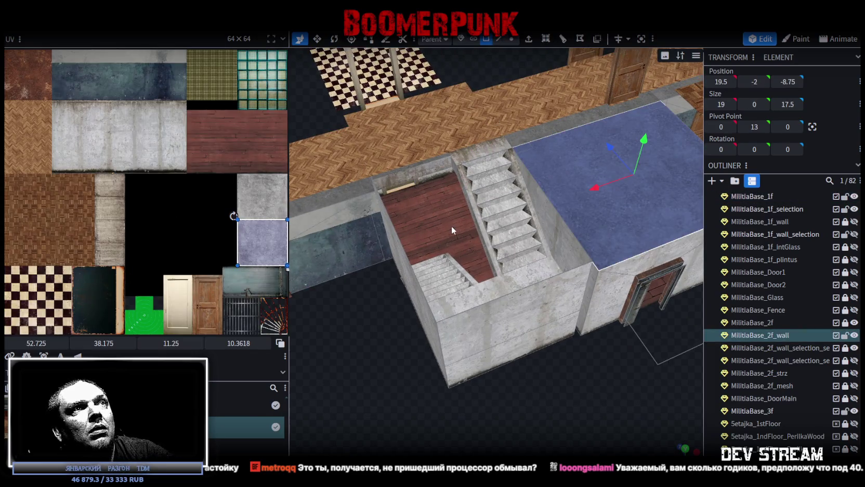
pyautogui.click(482, 188)
pyautogui.click(497, 165)
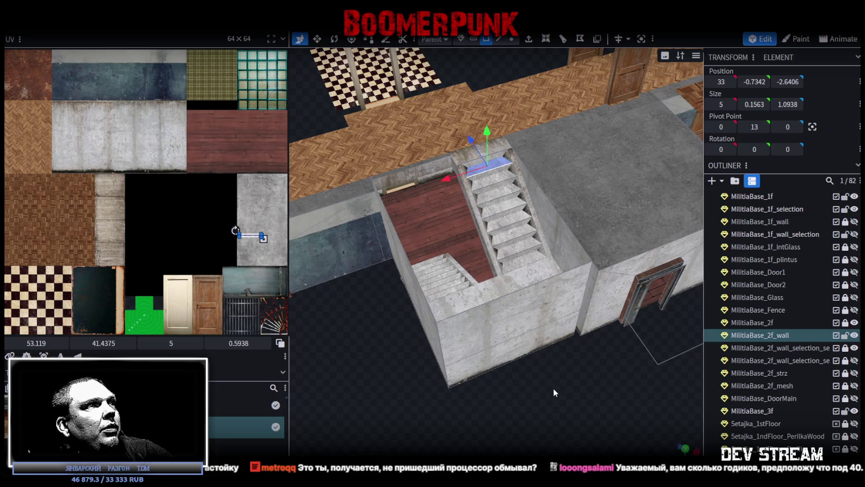
pyautogui.moveTo(555, 392); pyautogui.dragTo(542, 389)
pyautogui.moveTo(227, 179); pyautogui.dragTo(270, 253)
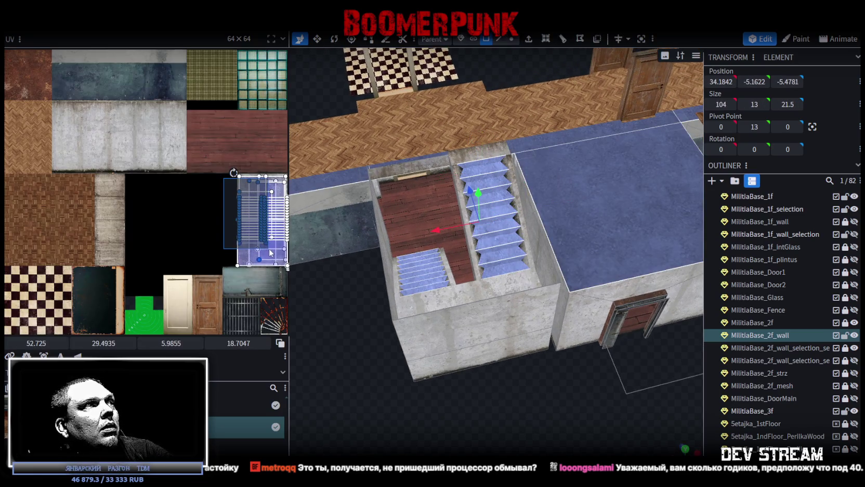
# - Add both stair flights' step faces to the selection and split them into a new mesh
pyautogui.moveTo(521, 382)
pyautogui.mouseDown()
pyautogui.moveTo(545, 378)
pyautogui.moveTo(534, 357)
pyautogui.mouseUp()
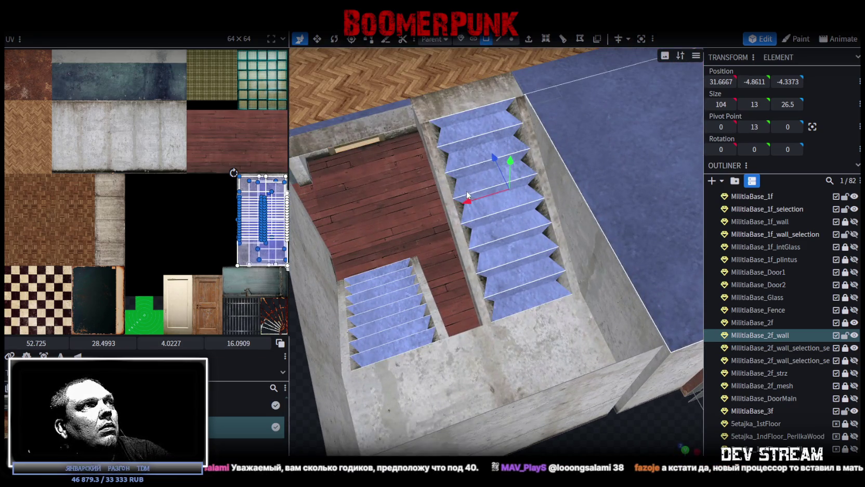
pyautogui.click(479, 116)
pyautogui.moveTo(486, 124); pyautogui.dragTo(541, 301)
pyautogui.moveTo(415, 348)
pyautogui.mouseDown()
pyautogui.moveTo(397, 275)
pyautogui.moveTo(387, 271)
pyautogui.moveTo(423, 344)
pyautogui.mouseUp()
pyautogui.moveTo(424, 344)
pyautogui.mouseDown(button='middle')
pyautogui.moveTo(399, 236)
pyautogui.moveTo(472, 306)
pyautogui.moveTo(601, 273)
pyautogui.mouseUp(button='middle')
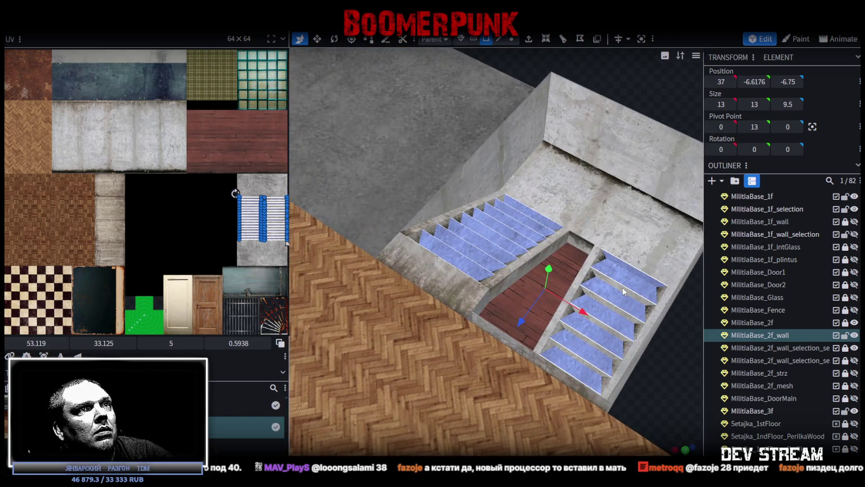
pyautogui.moveTo(616, 307)
pyautogui.mouseDown(button='middle')
pyautogui.moveTo(603, 256)
pyautogui.moveTo(634, 247)
pyautogui.moveTo(616, 251)
pyautogui.moveTo(633, 254)
pyautogui.moveTo(585, 227)
pyautogui.moveTo(572, 140)
pyautogui.moveTo(495, 391)
pyautogui.moveTo(494, 364)
pyautogui.mouseUp(button='middle')
pyautogui.moveTo(506, 290)
pyautogui.mouseDown(button='middle')
pyautogui.moveTo(604, 308)
pyautogui.moveTo(621, 320)
pyautogui.moveTo(605, 324)
pyautogui.moveTo(621, 332)
pyautogui.moveTo(520, 335)
pyautogui.moveTo(551, 391)
pyautogui.moveTo(444, 398)
pyautogui.moveTo(534, 245)
pyautogui.mouseUp(button='middle')
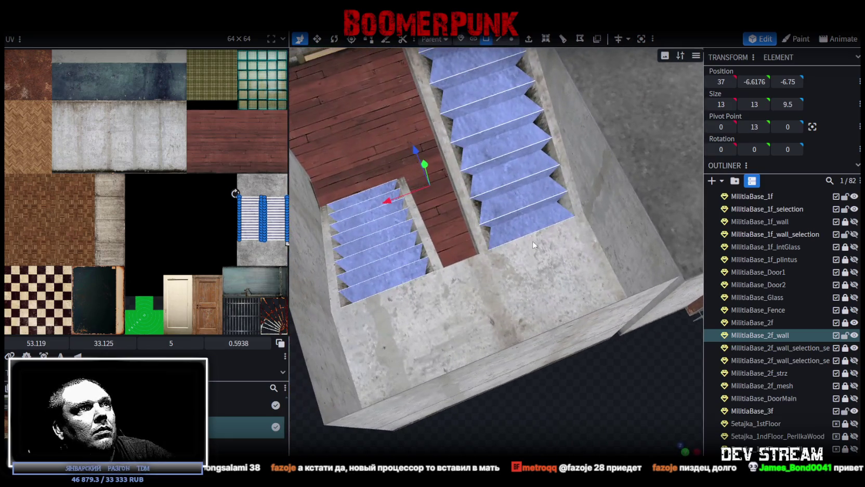
pyautogui.rightClick(534, 245)
pyautogui.click(557, 302)
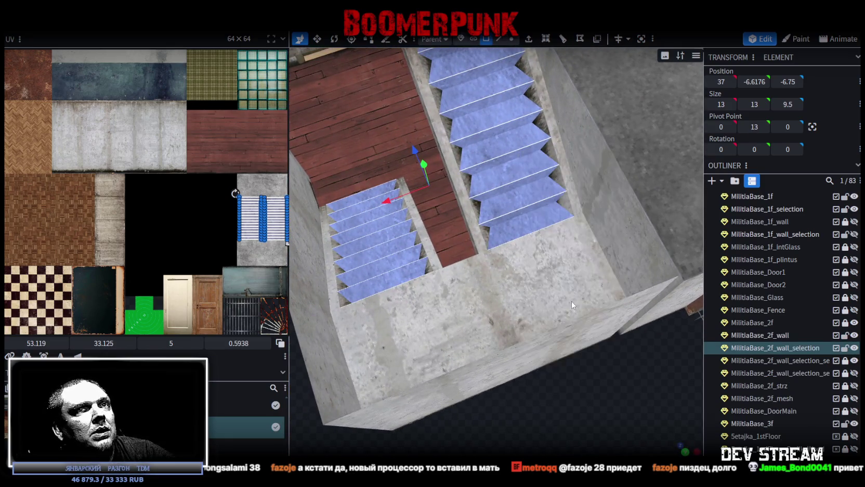
# - Merge the new stair mesh with the other 2f_wall_selection mesh
pyautogui.click(854, 360)
pyautogui.click(854, 360)
pyautogui.keyDown('ctrl'); pyautogui.click(796, 360); pyautogui.keyUp('ctrl')
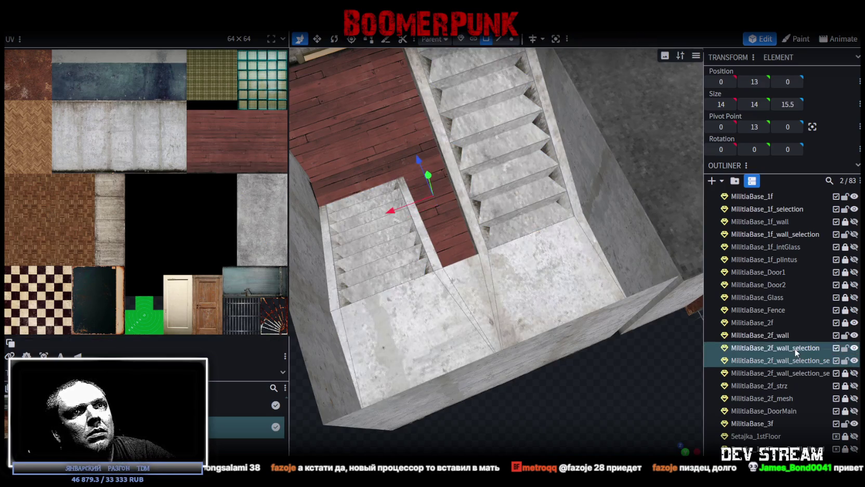
pyautogui.rightClick(796, 359)
pyautogui.click(727, 171)
# - Select all faces of the merged mesh and move the stair UVs onto the concrete strip
pyautogui.scroll(-3, 632, 363)
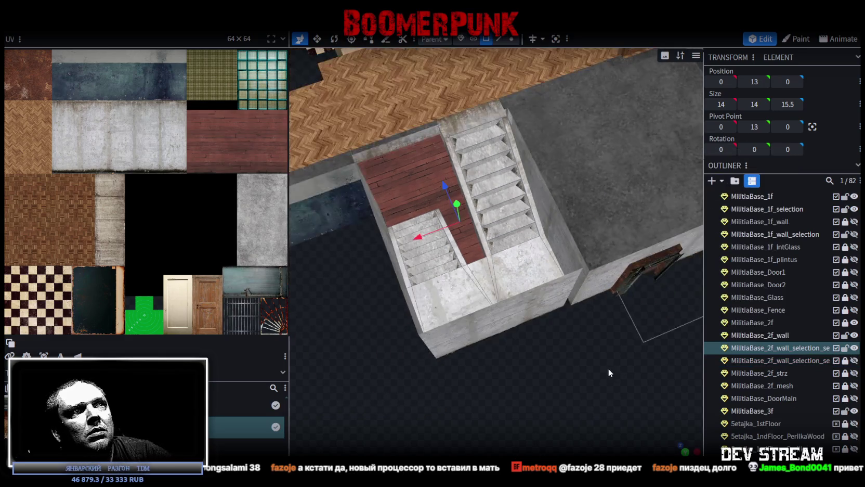
pyautogui.moveTo(609, 368); pyautogui.dragTo(591, 385)
pyautogui.hotkey('ctrl', 'a')
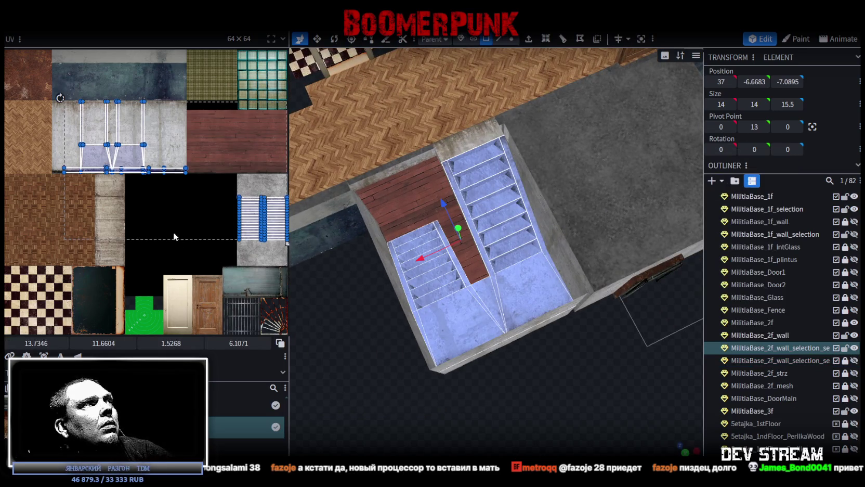
pyautogui.scroll(-2, 173, 232)
pyautogui.moveTo(185, 195); pyautogui.dragTo(262, 253)
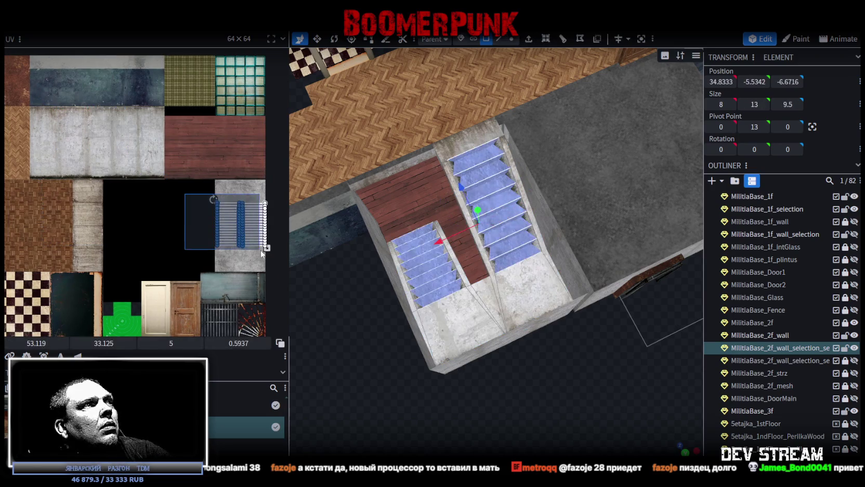
pyautogui.moveTo(242, 223); pyautogui.dragTo(104, 205)
pyautogui.scroll(2, 66, 194)
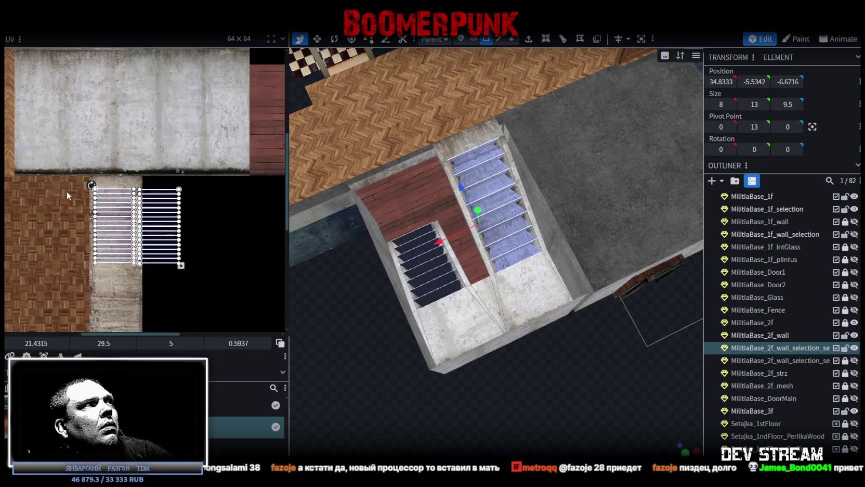
pyautogui.scroll(3, 66, 194)
pyautogui.moveTo(161, 191); pyautogui.dragTo(161, 157)
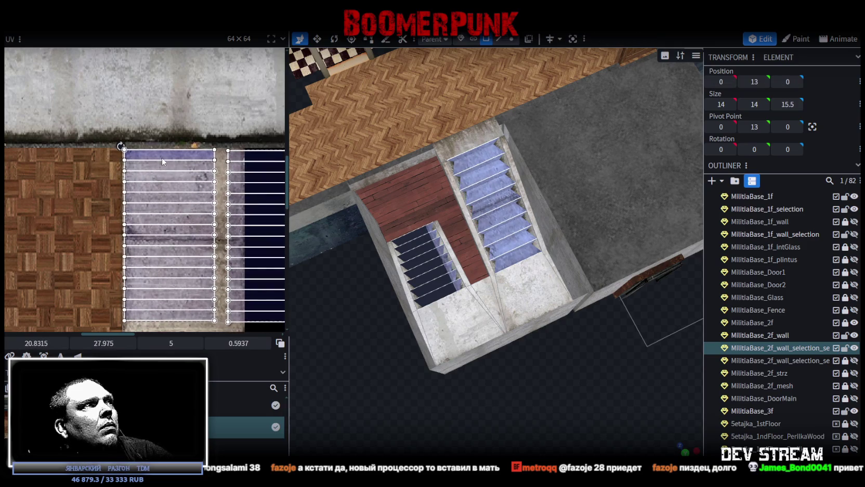
pyautogui.scroll(-3, 268, 244)
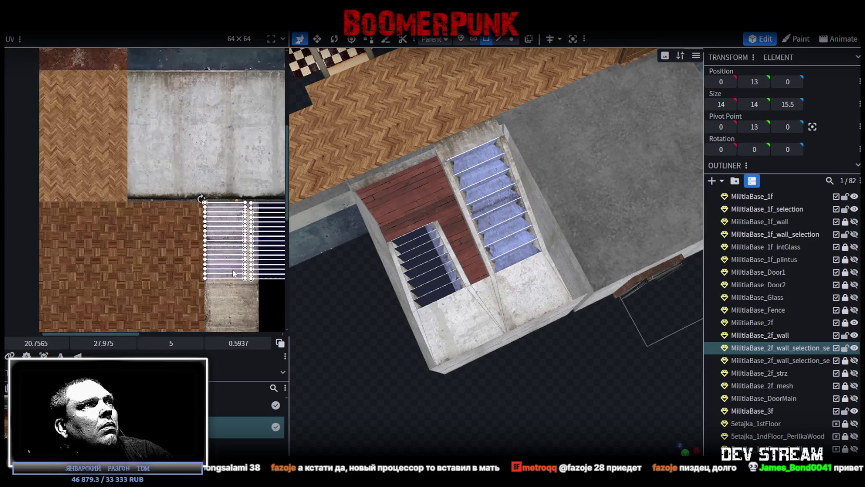
pyautogui.moveTo(235, 273); pyautogui.dragTo(141, 190, button='middle')
# - Move the lower staircase's UVs onto the concrete area and select the stair treads
pyautogui.moveTo(238, 227); pyautogui.dragTo(193, 142)
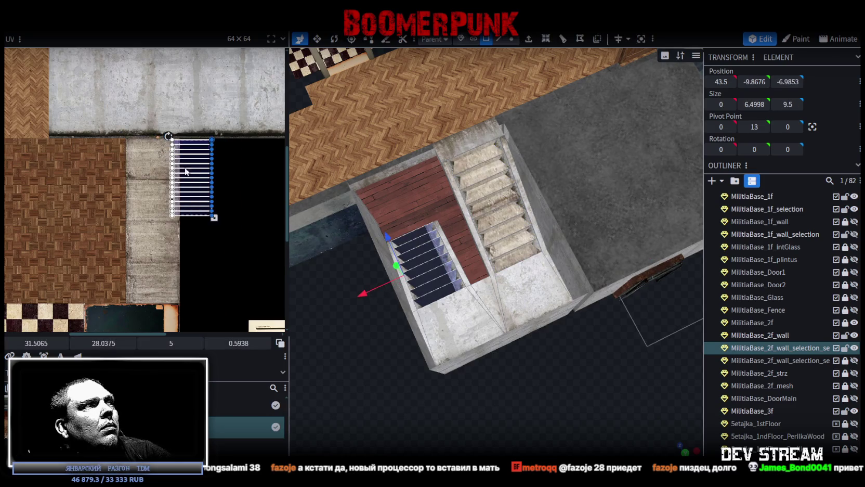
pyautogui.click(281, 344)
pyautogui.scroll(3, 187, 172)
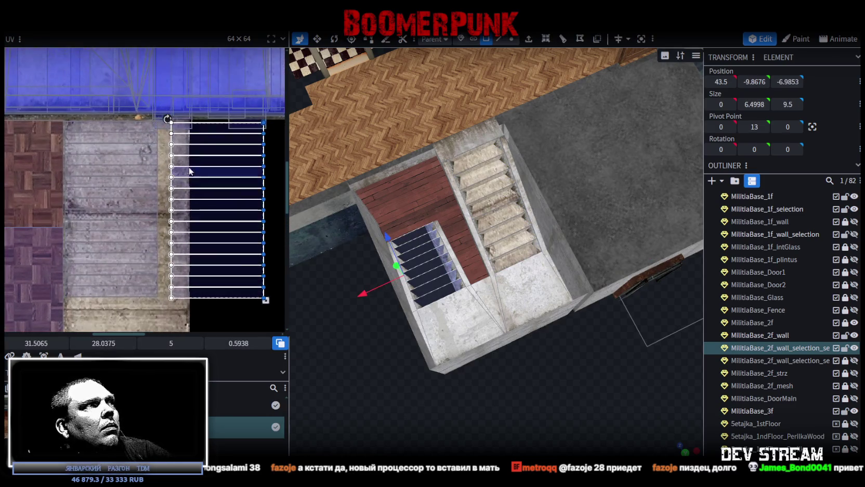
pyautogui.moveTo(187, 172)
pyautogui.mouseDown()
pyautogui.moveTo(103, 173)
pyautogui.moveTo(93, 159)
pyautogui.moveTo(137, 174)
pyautogui.mouseUp()
pyautogui.scroll(3, 104, 156)
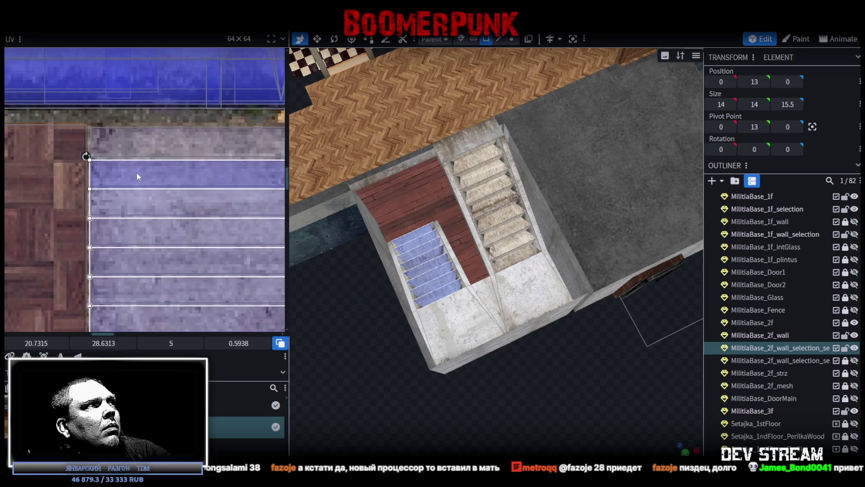
pyautogui.scroll(-5, 177, 208)
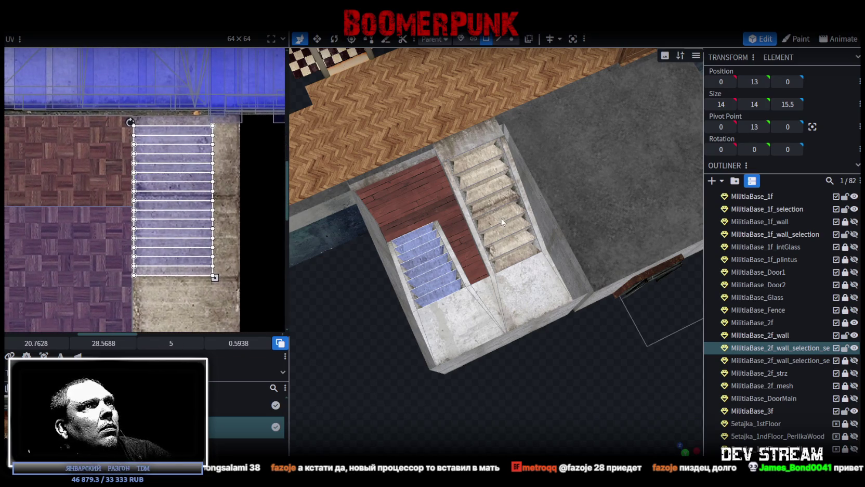
pyautogui.click(495, 219)
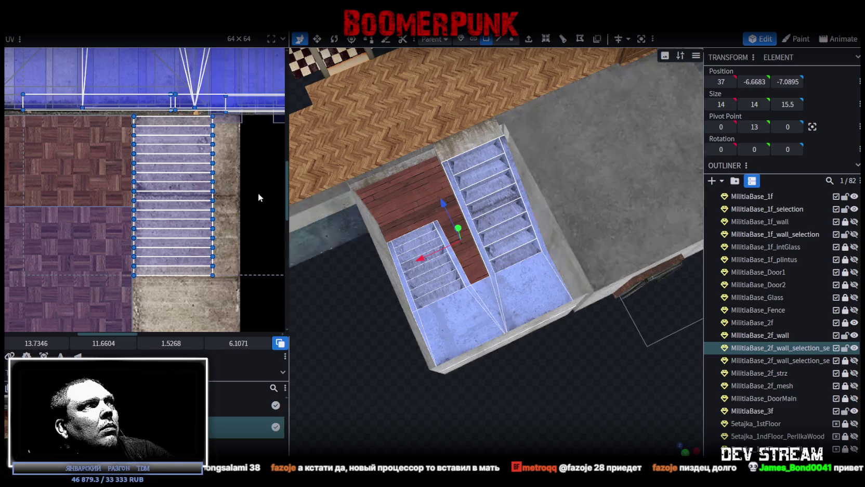
pyautogui.click(166, 122)
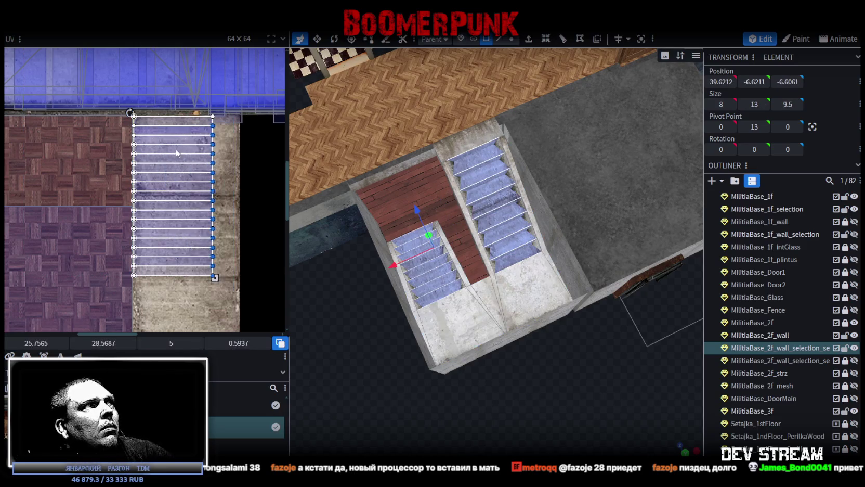
pyautogui.scroll(-2, 221, 257)
pyautogui.scroll(-2, 200, 138)
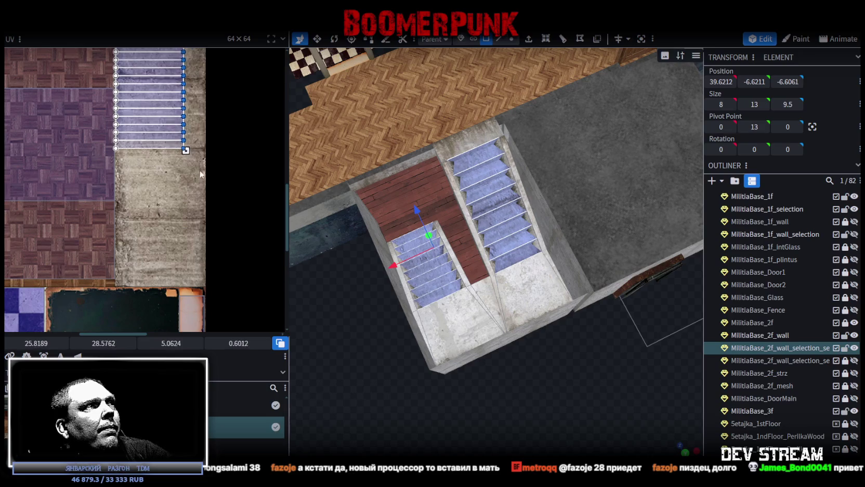
# - Enlarge and nudge the stair UV box over the texture
pyautogui.moveTo(186, 150); pyautogui.dragTo(207, 191)
pyautogui.scroll(4, 206, 192)
pyautogui.scroll(1, 200, 191)
pyautogui.moveTo(193, 193); pyautogui.dragTo(198, 197)
pyautogui.hscroll(-5, 156, 203)
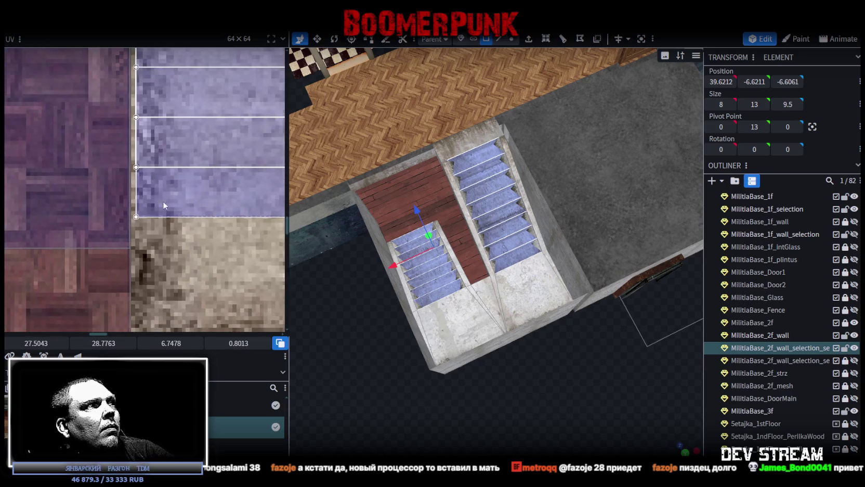
pyautogui.moveTo(167, 195); pyautogui.dragTo(175, 190)
pyautogui.scroll(1, 175, 191)
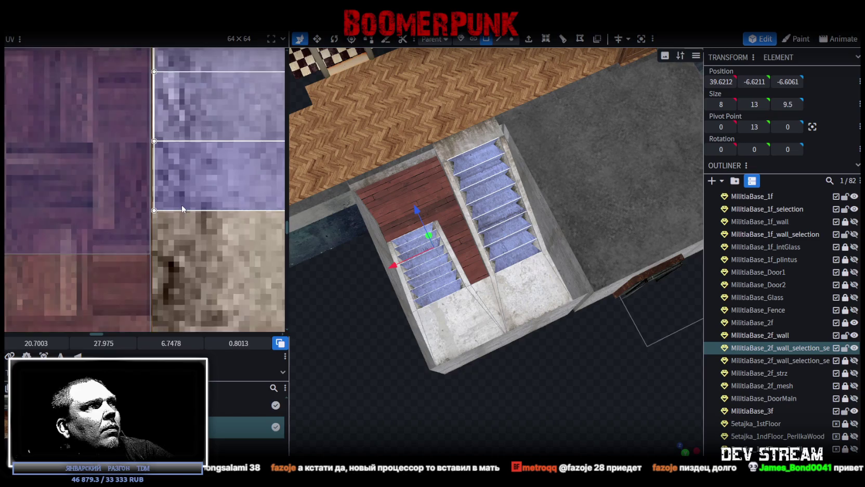
pyautogui.scroll(-2, 182, 206)
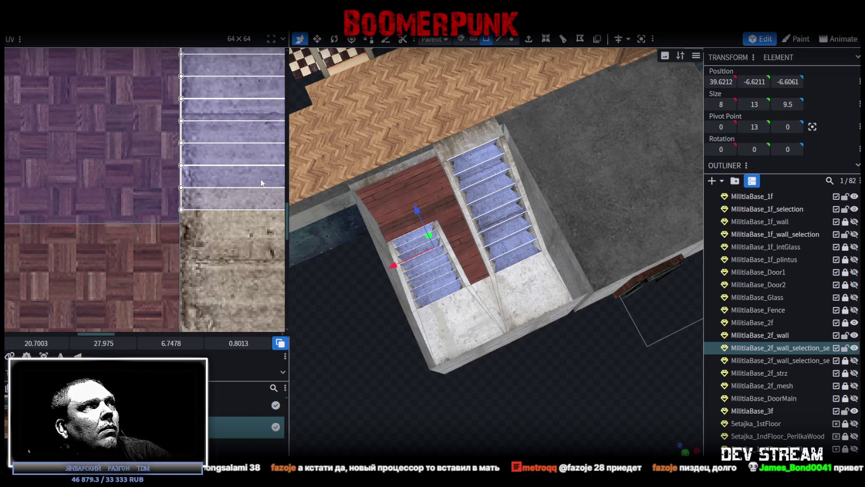
pyautogui.scroll(-1, 222, 187)
pyautogui.scroll(-2, 137, 222)
pyautogui.scroll(-1, 165, 213)
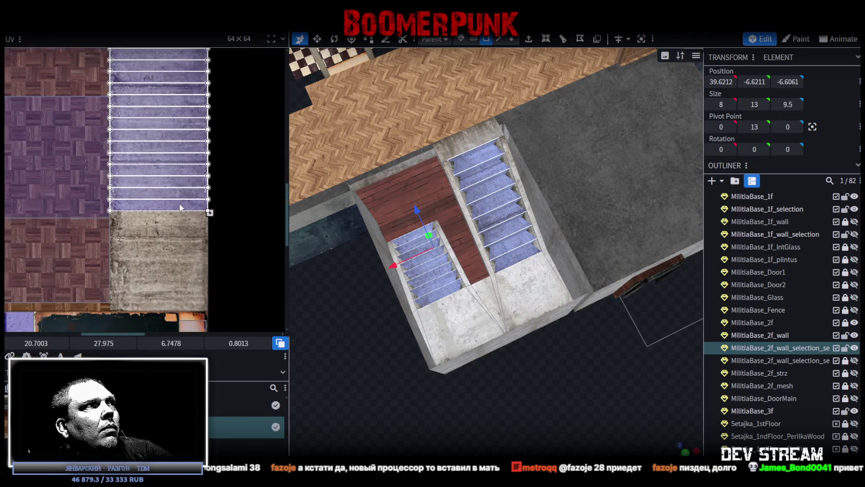
# - Move the stair flight's UVs onto the pale concrete step texture and fine-tune the bottom strip
pyautogui.hotkey('ctrl', 'z')
pyautogui.moveTo(180, 207); pyautogui.dragTo(183, 304)
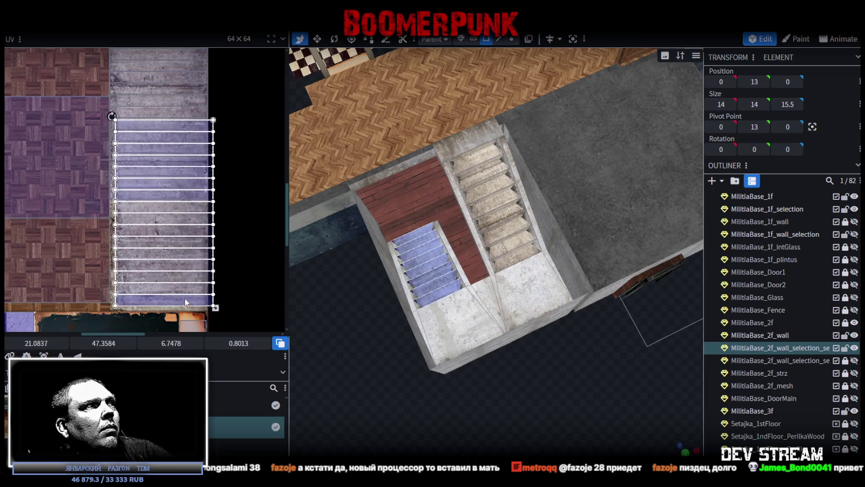
pyautogui.scroll(3, 107, 271)
pyautogui.scroll(1, 104, 268)
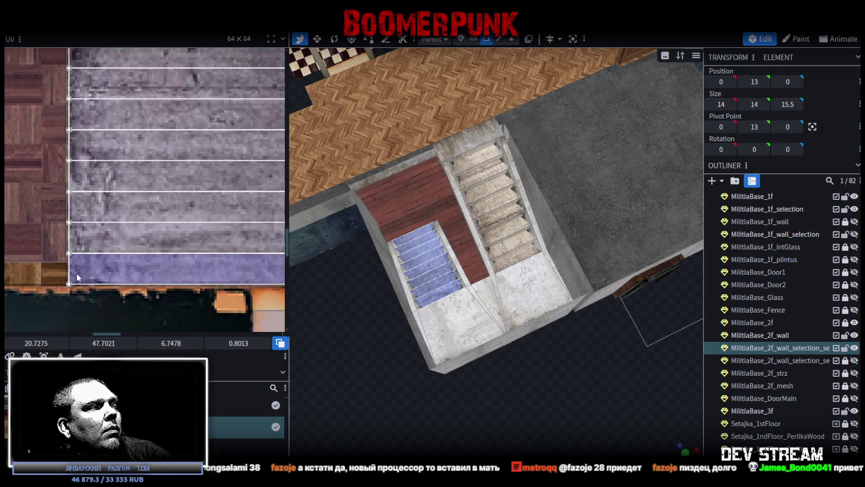
pyautogui.scroll(2, 83, 271)
pyautogui.scroll(1, 97, 267)
pyautogui.scroll(1, 97, 267)
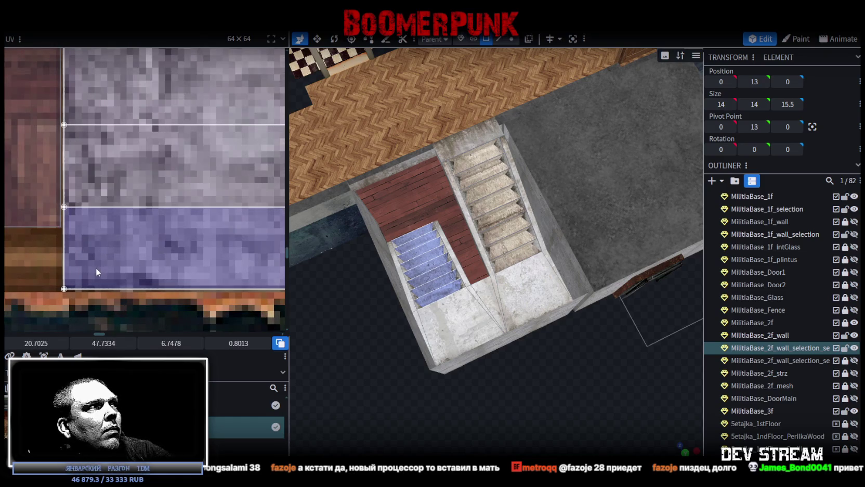
pyautogui.scroll(-2, 115, 273)
pyautogui.scroll(-2, 171, 255)
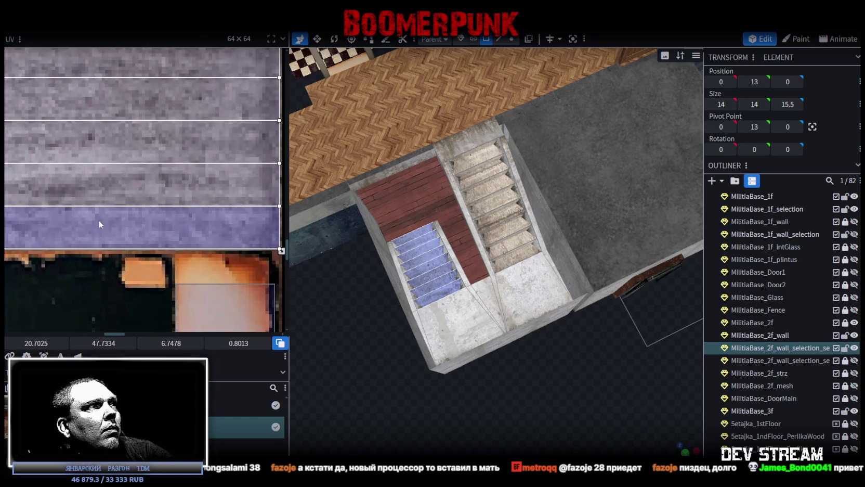
pyautogui.scroll(2, 196, 244)
pyautogui.scroll(2, 90, 225)
pyautogui.scroll(1, 96, 212)
pyautogui.moveTo(100, 215); pyautogui.dragTo(98, 218)
pyautogui.scroll(-3, 745, 397)
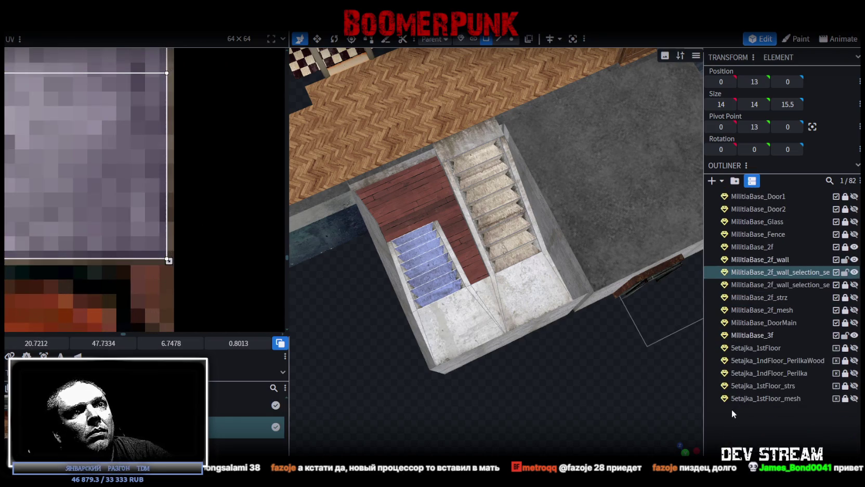
pyautogui.click(523, 396)
pyautogui.moveTo(523, 397)
pyautogui.mouseDown()
pyautogui.moveTo(598, 366)
pyautogui.moveTo(572, 363)
pyautogui.moveTo(484, 250)
pyautogui.mouseUp()
# - Select the stair landing floor face and zoom around the stairwell to inspect it
pyautogui.click(483, 250)
pyautogui.scroll(-5, 514, 317)
pyautogui.moveTo(522, 312)
pyautogui.mouseDown()
pyautogui.moveTo(558, 348)
pyautogui.moveTo(534, 336)
pyautogui.mouseUp()
pyautogui.scroll(3, 558, 350)
pyautogui.scroll(2, 534, 336)
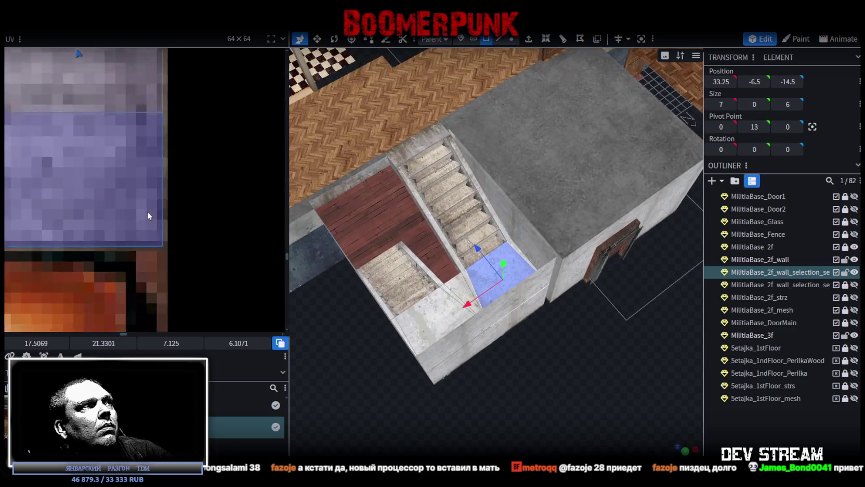
pyautogui.scroll(-2, 147, 212)
pyautogui.scroll(-2, 150, 209)
pyautogui.scroll(-2, 167, 192)
pyautogui.scroll(2, 156, 279)
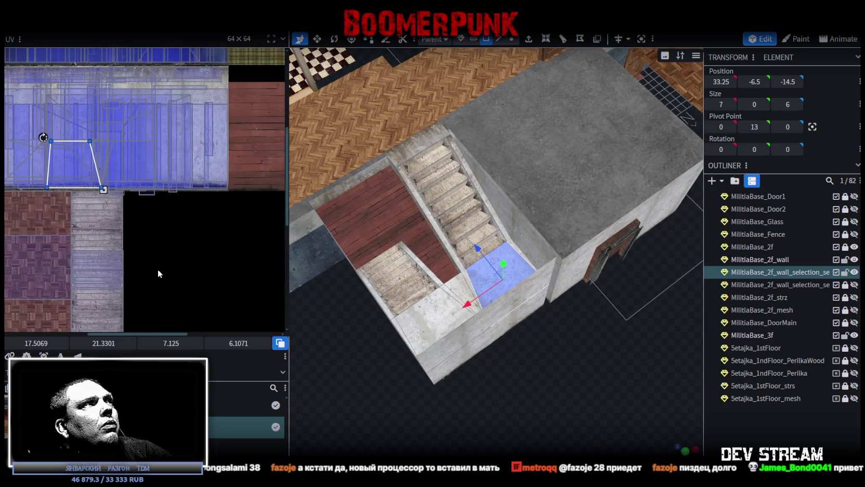
pyautogui.scroll(1, 227, 272)
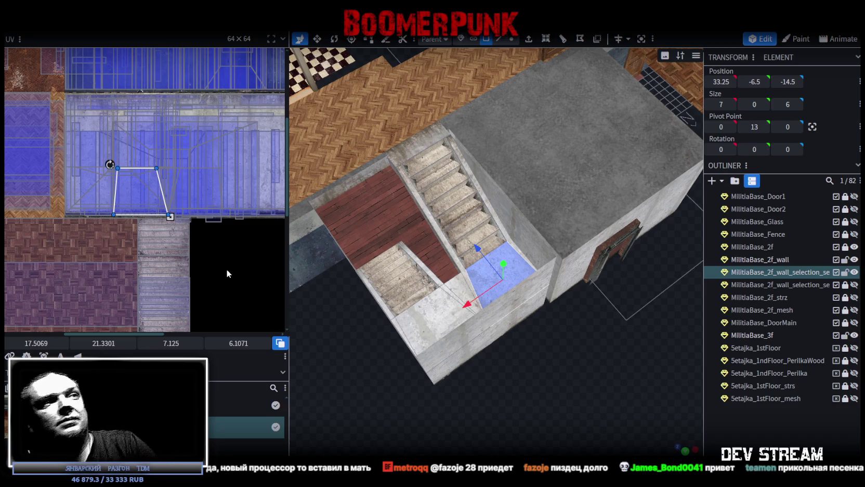
pyautogui.scroll(3, 493, 343)
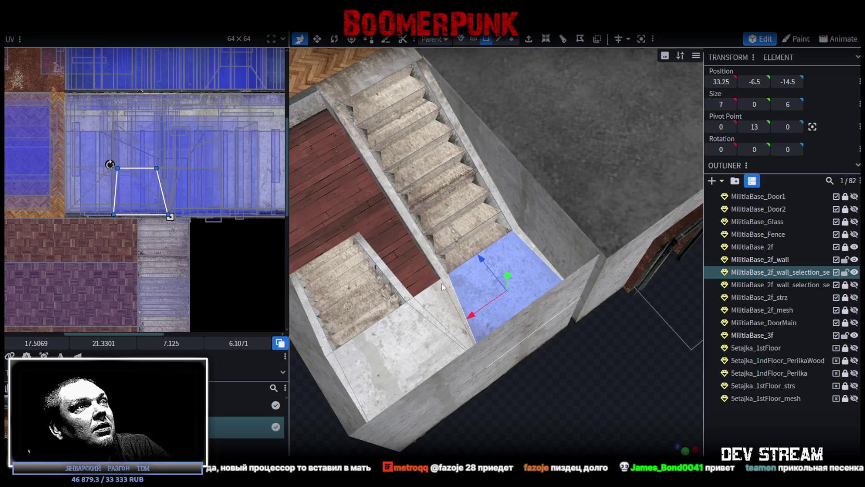
# - Reselect the landing floor face and extend the selection to the whole stair mesh
pyautogui.click(438, 300)
pyautogui.press('v')
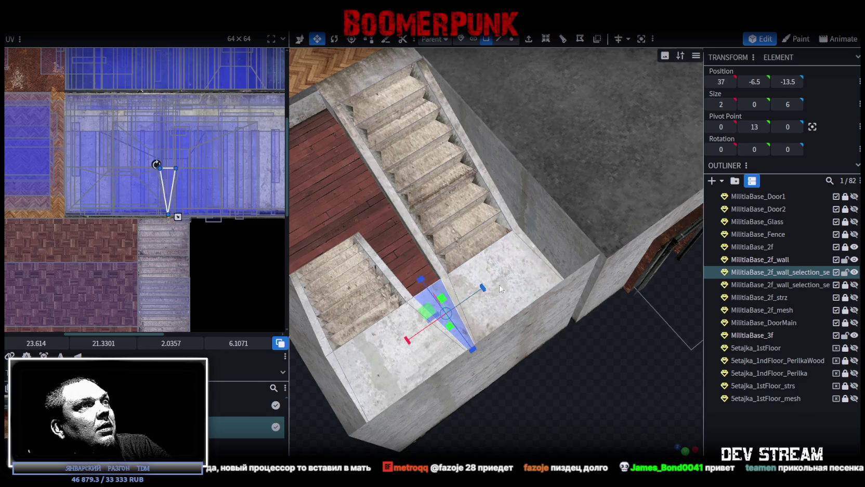
pyautogui.click(519, 273)
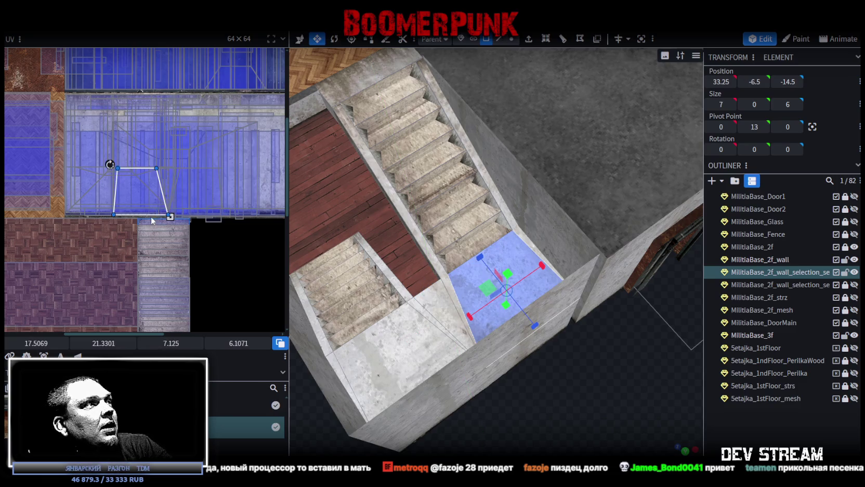
pyautogui.scroll(2, 138, 214)
pyautogui.scroll(2, 133, 211)
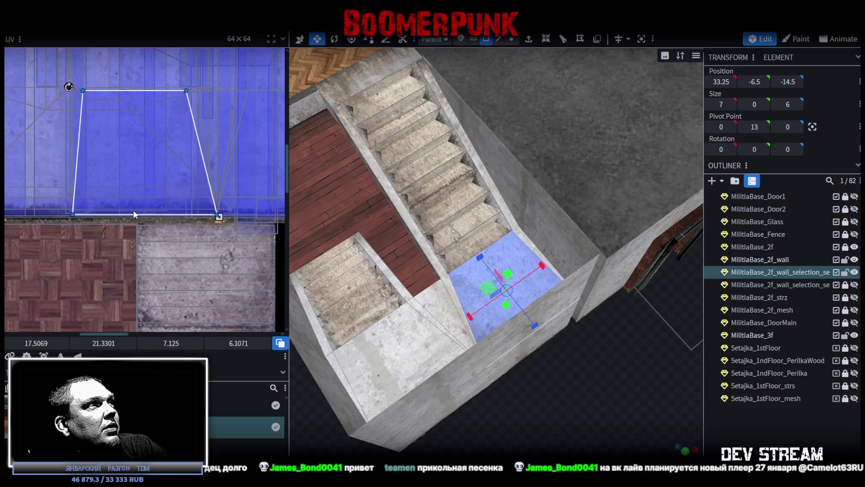
pyautogui.click(133, 211)
pyautogui.hotkey('ctrl', 'a')
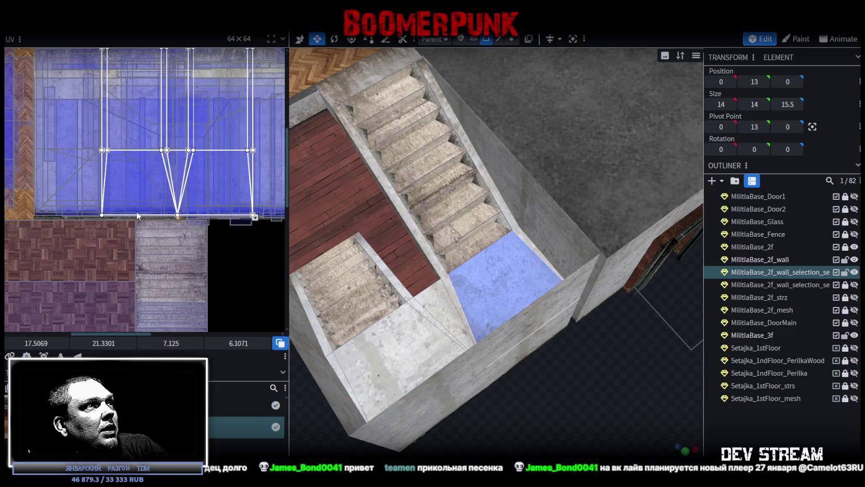
# - Drag the stair mesh's UV island down into the empty dark area of the texture
pyautogui.scroll(-4, 618, 393)
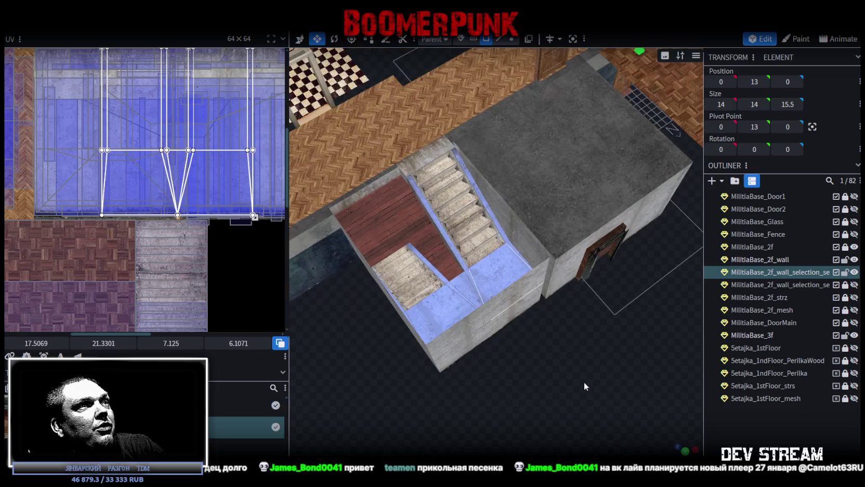
pyautogui.moveTo(201, 208); pyautogui.dragTo(221, 291)
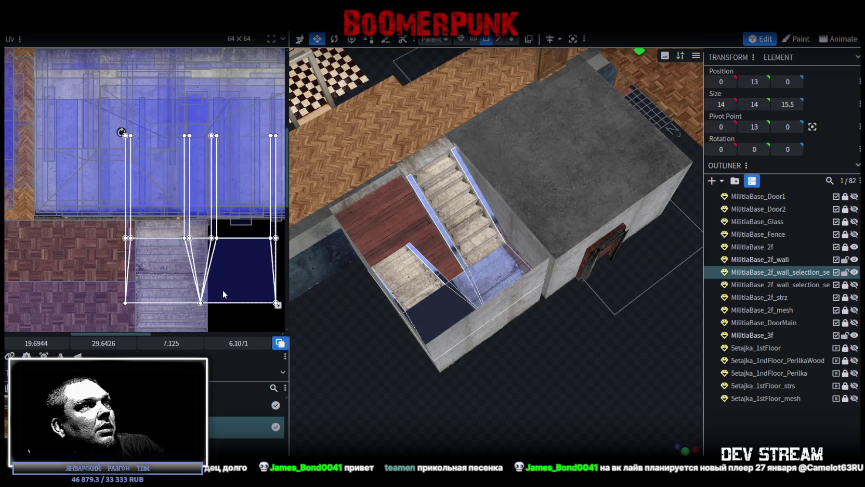
pyautogui.moveTo(503, 367)
pyautogui.mouseDown()
pyautogui.moveTo(545, 343)
pyautogui.moveTo(555, 364)
pyautogui.mouseUp()
pyautogui.scroll(3, 546, 340)
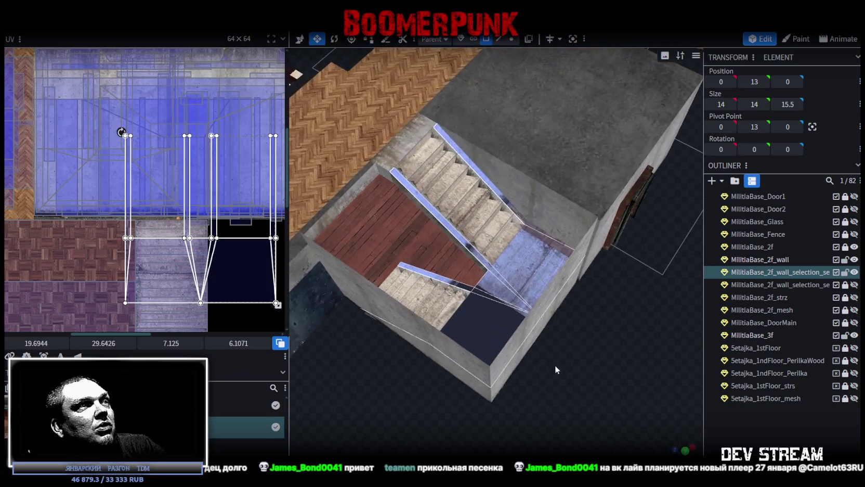
pyautogui.scroll(-2, 191, 264)
pyautogui.moveTo(166, 197)
pyautogui.mouseDown()
pyautogui.moveTo(158, 247)
pyautogui.moveTo(221, 254)
pyautogui.mouseUp()
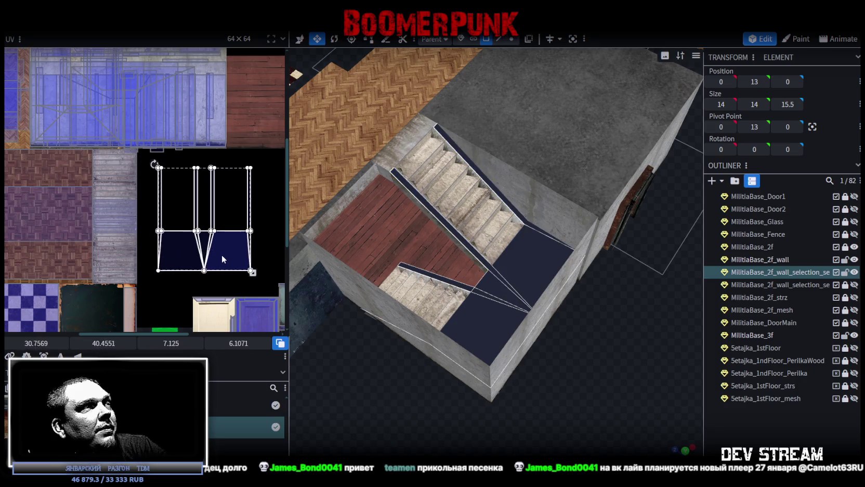
# - Shift only the bottom landing quad's UV mapping to the left
pyautogui.scroll(2, 176, 213)
pyautogui.click(156, 289)
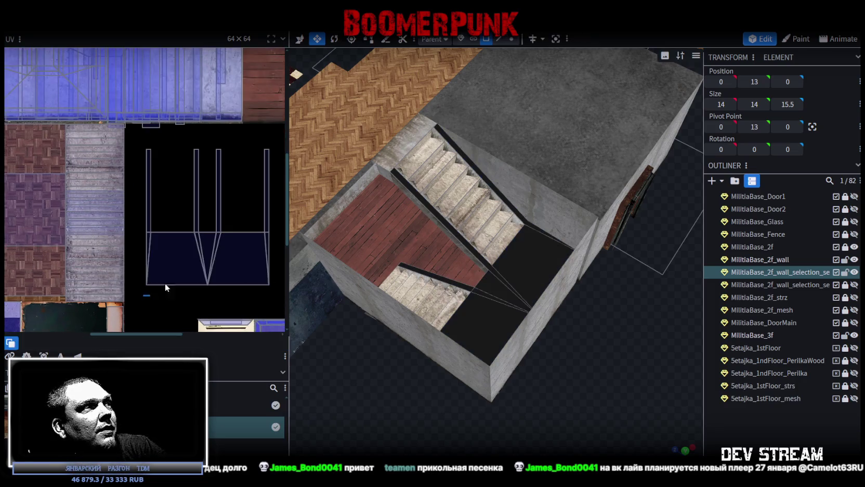
pyautogui.click(238, 250)
pyautogui.moveTo(238, 250); pyautogui.dragTo(190, 250)
pyautogui.rightClick(190, 250)
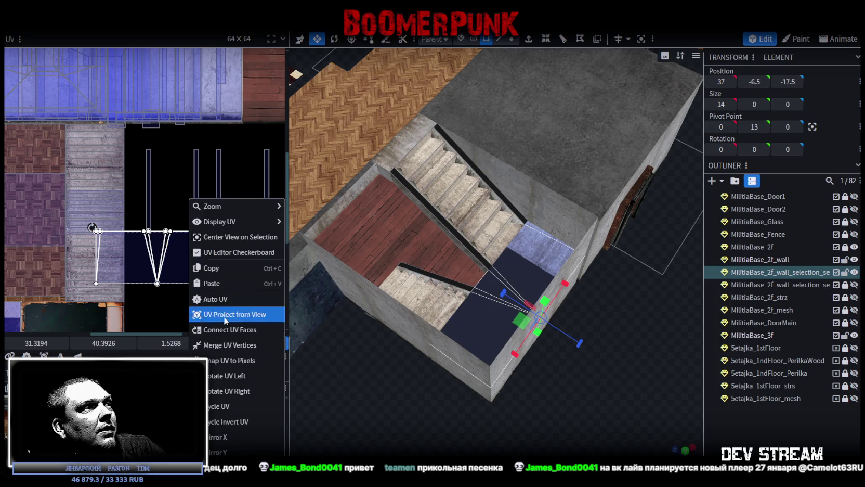
# - Rotate the landing mapping 90°, place it on the concrete texture and stretch it to fill the face
pyautogui.click(227, 358)
pyautogui.moveTo(160, 235)
pyautogui.mouseDown()
pyautogui.moveTo(95, 183)
pyautogui.moveTo(90, 211)
pyautogui.mouseUp()
pyautogui.scroll(2, 84, 172)
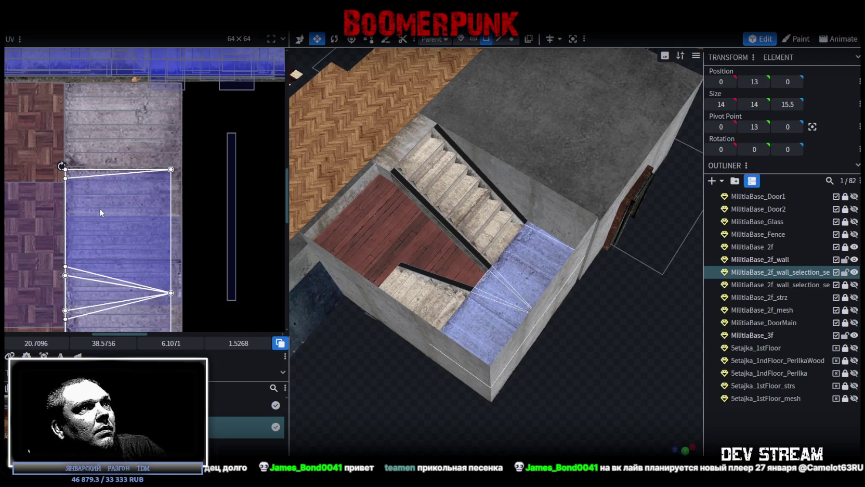
pyautogui.scroll(-2, 99, 208)
pyautogui.scroll(-2, 151, 271)
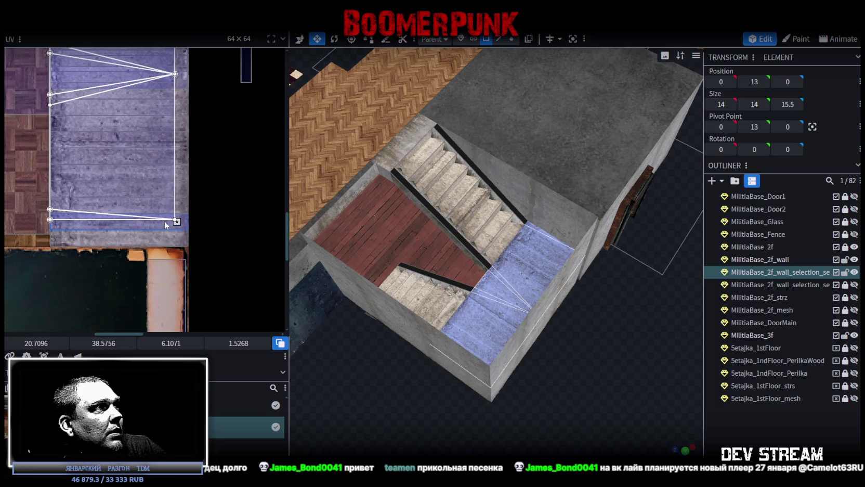
pyautogui.moveTo(176, 222); pyautogui.dragTo(186, 242)
pyautogui.scroll(2, 185, 241)
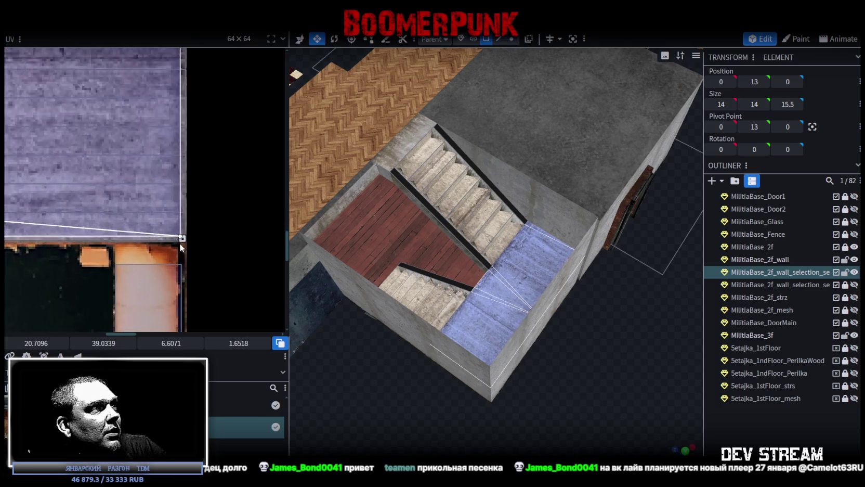
pyautogui.scroll(2, 184, 234)
pyautogui.scroll(2, 184, 229)
pyautogui.moveTo(184, 230); pyautogui.dragTo(189, 232)
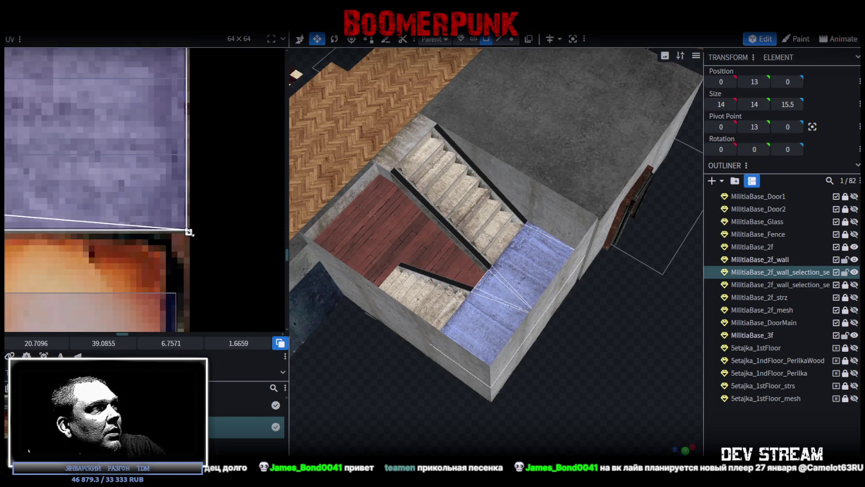
# - Select the thin wall strips beside the stairs
pyautogui.click(470, 250)
pyautogui.scroll(-2, 196, 197)
pyautogui.scroll(-2, 209, 270)
pyautogui.scroll(-1, 155, 229)
pyautogui.click(128, 249)
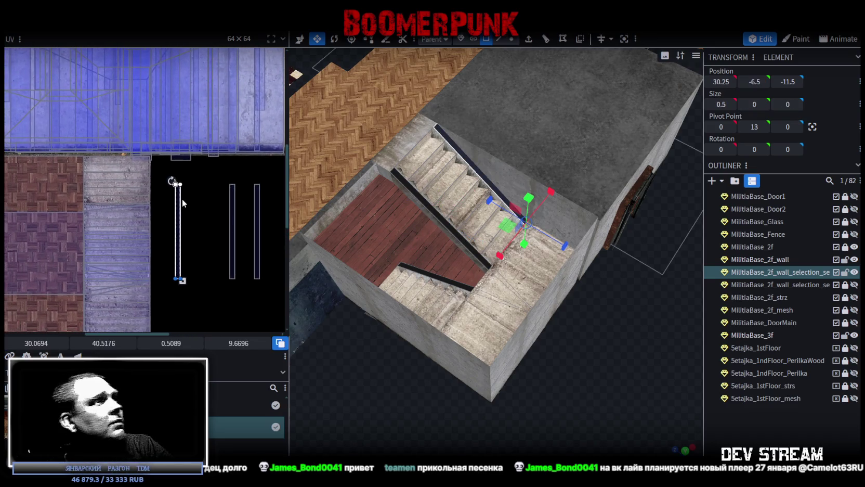
# - Move two railing faces' UV mappings onto the plank texture strip and align them
pyautogui.moveTo(182, 198)
pyautogui.mouseDown()
pyautogui.moveTo(87, 183)
pyautogui.moveTo(123, 181)
pyautogui.mouseUp()
pyautogui.scroll(1, 91, 182)
pyautogui.scroll(1, 101, 183)
pyautogui.scroll(1, 112, 184)
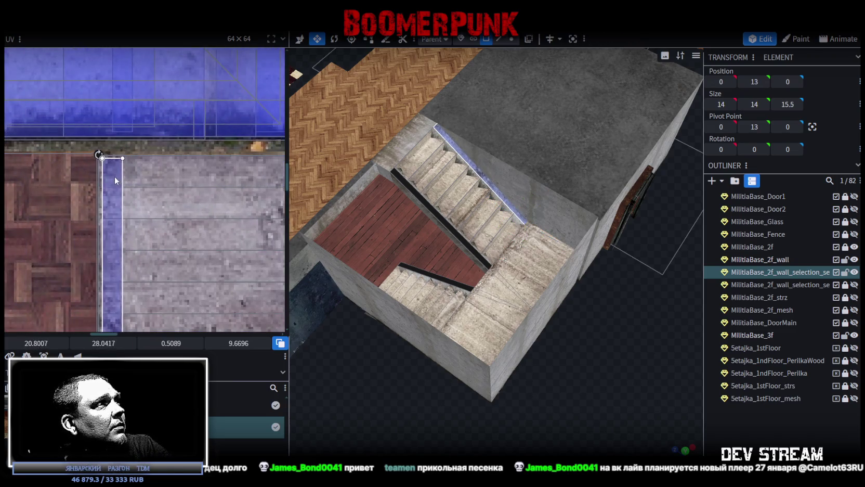
pyautogui.scroll(-2, 123, 181)
pyautogui.scroll(-2, 155, 204)
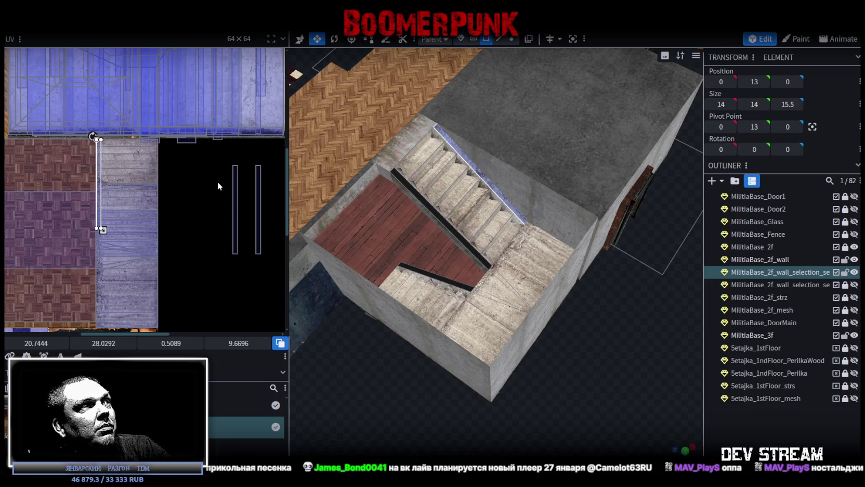
pyautogui.moveTo(235, 229); pyautogui.dragTo(151, 172)
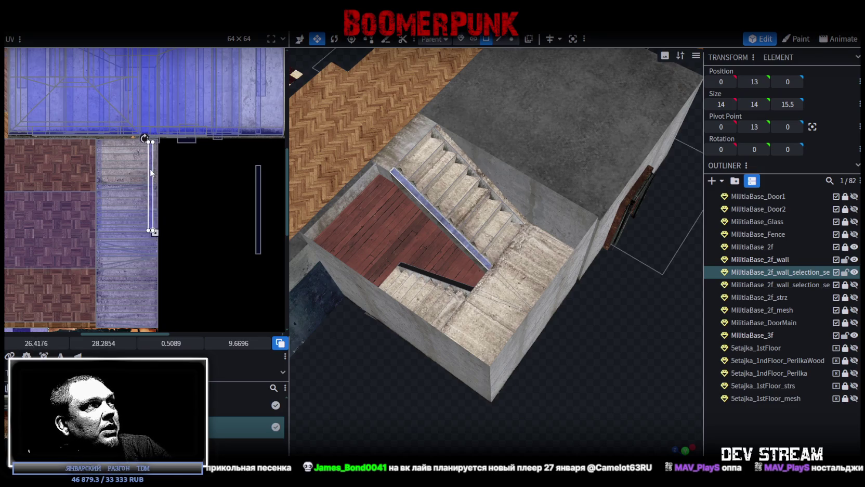
pyautogui.scroll(3, 148, 161)
pyautogui.moveTo(157, 134); pyautogui.dragTo(160, 131)
pyautogui.scroll(-5, 159, 156)
# - Move another railing strip's mapping onto the pale planks and nudge it into place
pyautogui.moveTo(196, 167); pyautogui.dragTo(121, 144, button='middle')
pyautogui.moveTo(121, 144)
pyautogui.mouseDown()
pyautogui.moveTo(186, 168)
pyautogui.moveTo(72, 209)
pyautogui.mouseUp()
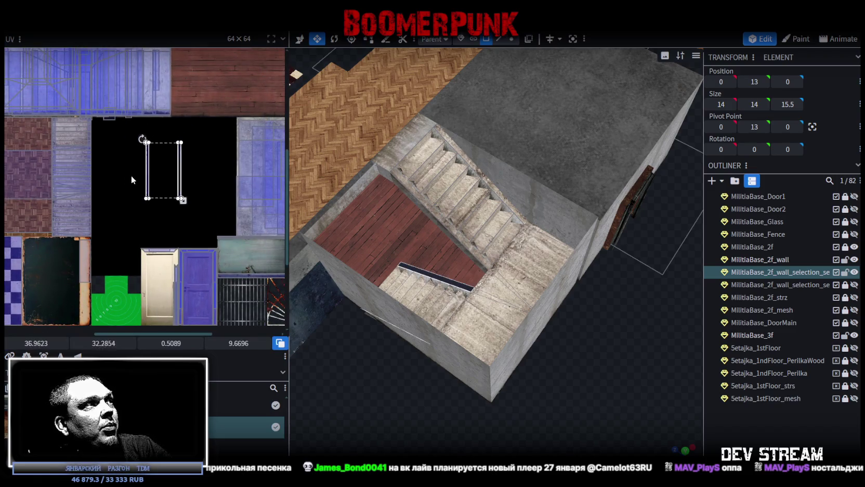
pyautogui.scroll(3, 72, 210)
pyautogui.moveTo(59, 219); pyautogui.dragTo(189, 147, button='middle')
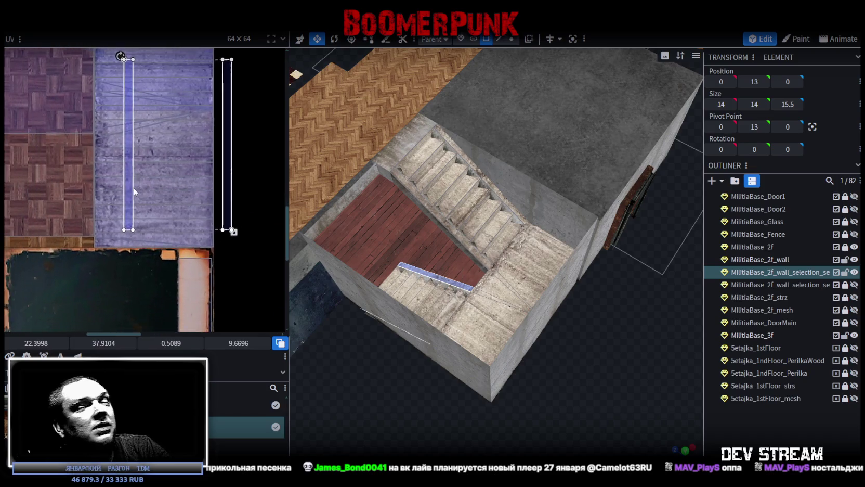
pyautogui.moveTo(189, 161); pyautogui.dragTo(161, 163)
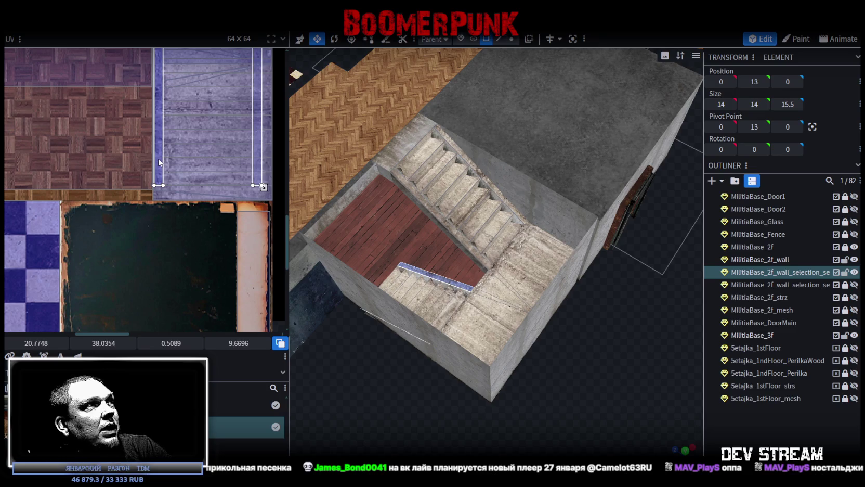
pyautogui.moveTo(223, 170); pyautogui.dragTo(80, 213, button='middle')
pyautogui.moveTo(117, 173); pyautogui.dragTo(119, 180)
pyautogui.scroll(2, 119, 182)
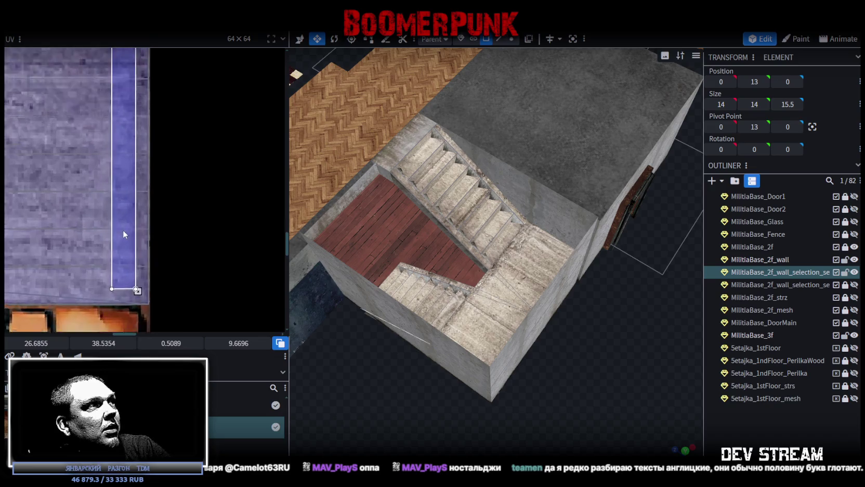
pyautogui.scroll(1, 123, 229)
pyautogui.moveTo(134, 231); pyautogui.dragTo(141, 231)
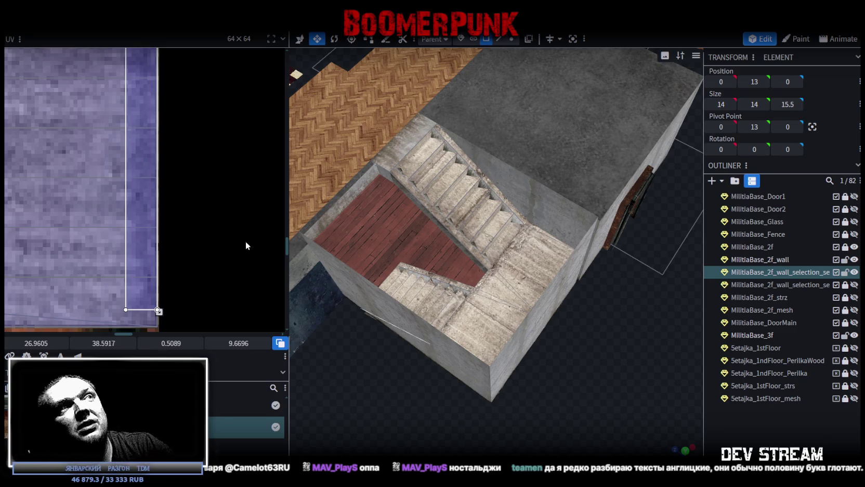
pyautogui.scroll(5, 369, 214)
pyautogui.scroll(-1, 473, 270)
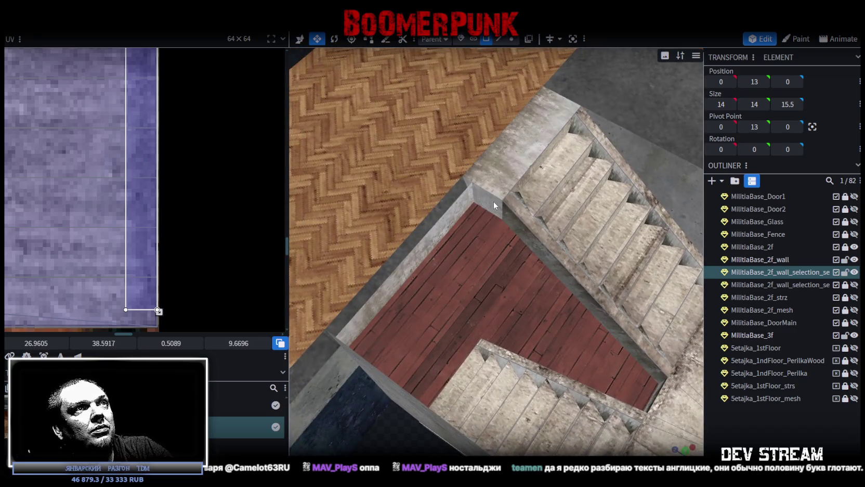
# - Select the small cube at the stair top and the wall above the door, viewing it front-on
pyautogui.click(494, 202)
pyautogui.scroll(-4, 448, 294)
pyautogui.moveTo(475, 299)
pyautogui.mouseDown()
pyautogui.moveTo(475, 383)
pyautogui.moveTo(421, 371)
pyautogui.moveTo(441, 364)
pyautogui.mouseUp()
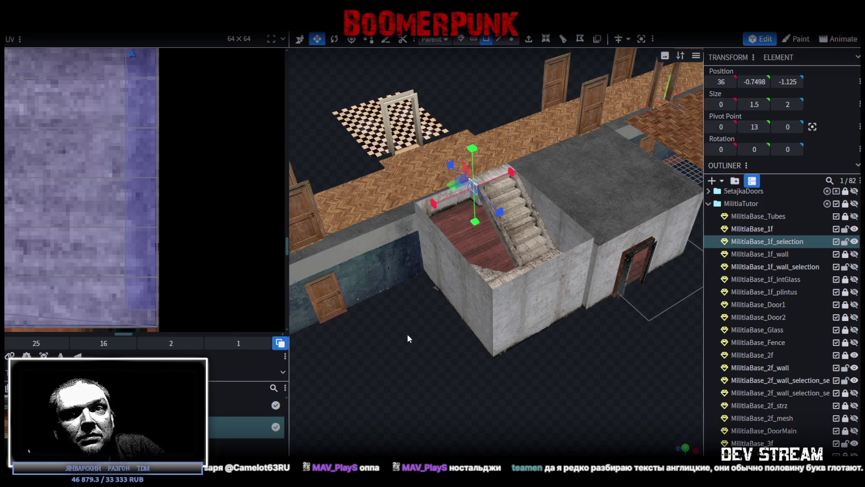
pyautogui.scroll(5, 415, 316)
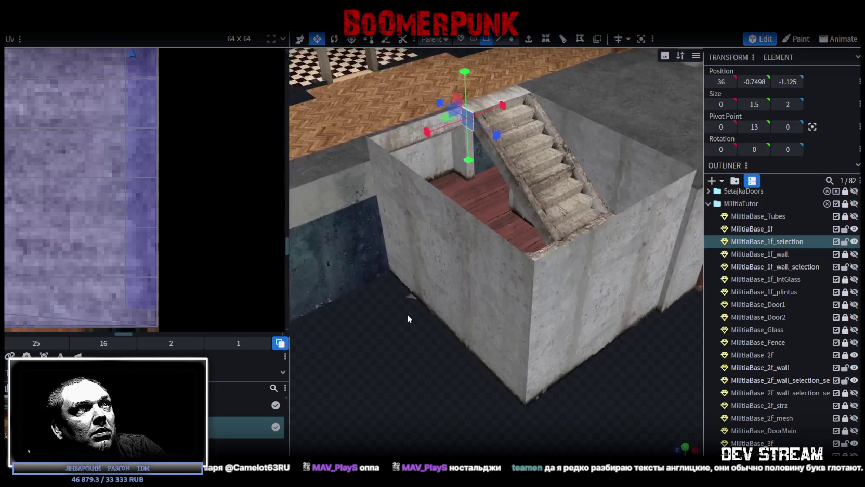
pyautogui.scroll(3, 439, 367)
pyautogui.scroll(3, 499, 394)
pyautogui.scroll(-3, 484, 400)
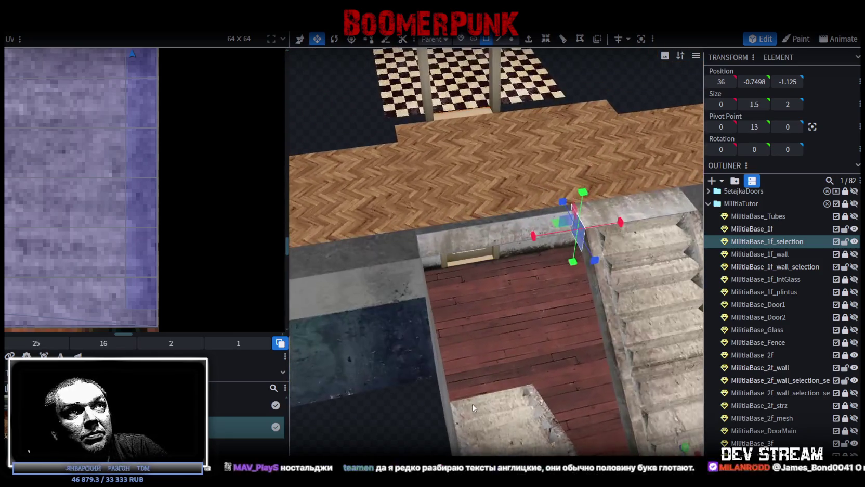
pyautogui.click(460, 240)
pyautogui.moveTo(370, 386)
pyautogui.mouseDown()
pyautogui.moveTo(443, 390)
pyautogui.moveTo(430, 402)
pyautogui.moveTo(567, 223)
pyautogui.mouseUp()
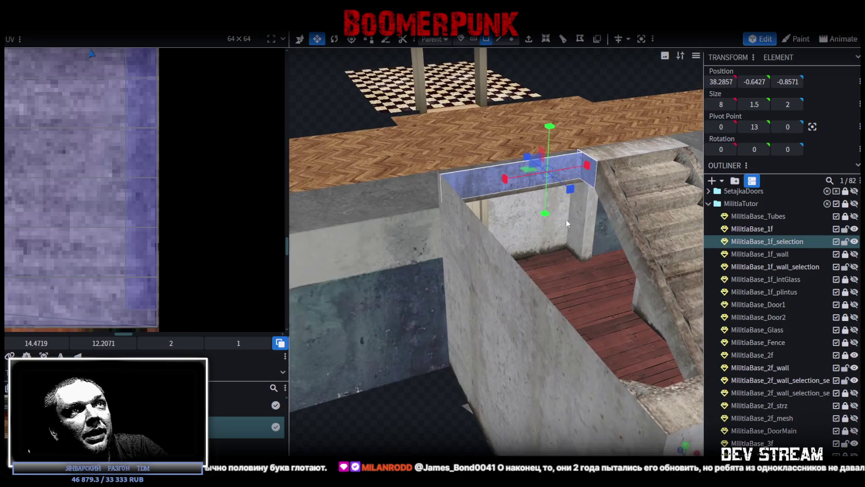
# - Select the thin wall block beside the stairs and drag its face mapping onto the concrete texture
pyautogui.click(588, 182)
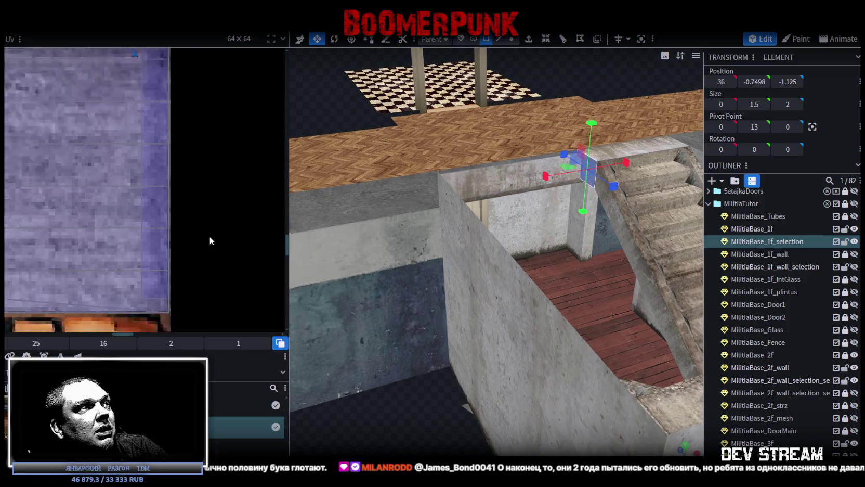
pyautogui.scroll(-2, 210, 236)
pyautogui.scroll(-2, 199, 232)
pyautogui.scroll(2, 206, 168)
pyautogui.scroll(2, 206, 168)
pyautogui.moveTo(151, 122)
pyautogui.mouseDown()
pyautogui.moveTo(158, 172)
pyautogui.moveTo(224, 309)
pyautogui.mouseUp()
pyautogui.scroll(2, 229, 260)
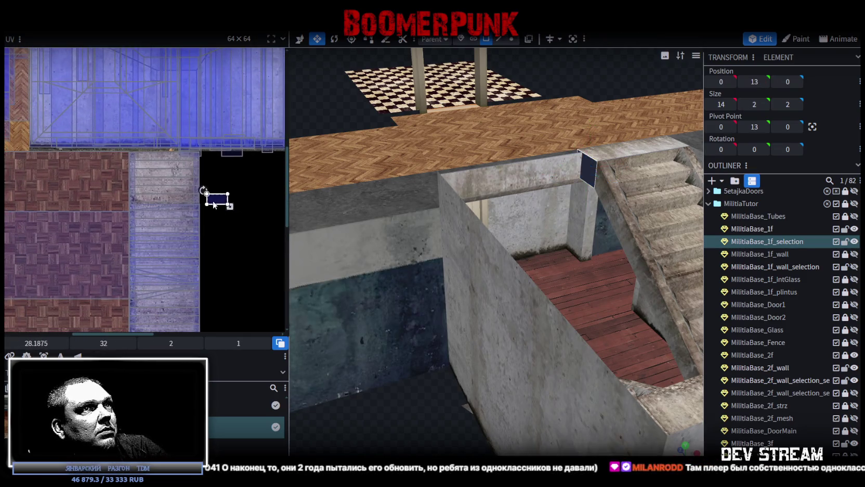
pyautogui.moveTo(214, 199); pyautogui.dragTo(154, 201)
# - Rotate the face's UV by 90°, reposition it on the concrete, then clear the selection
pyautogui.rightClick(153, 201)
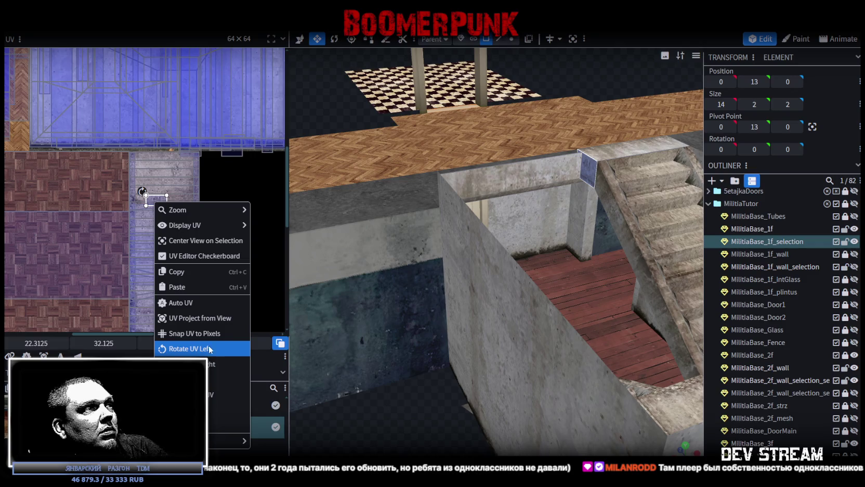
pyautogui.click(193, 347)
pyautogui.scroll(2, 153, 208)
pyautogui.moveTo(151, 191); pyautogui.dragTo(112, 205)
pyautogui.scroll(-3, 728, 390)
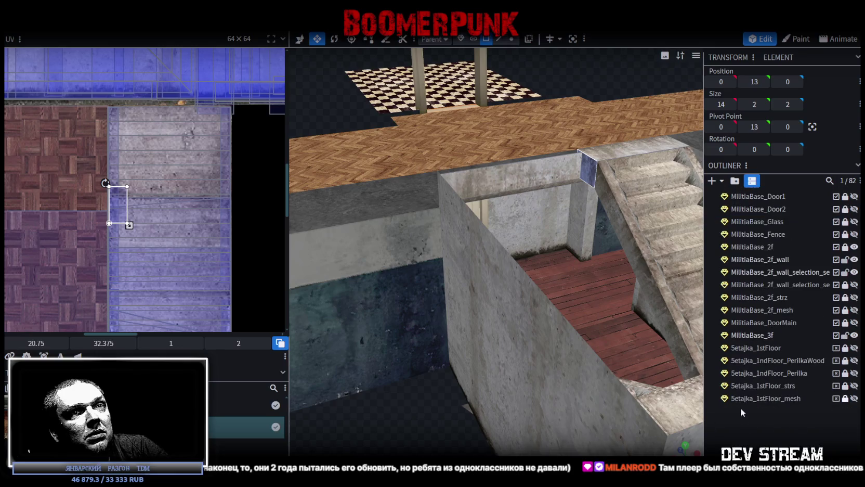
pyautogui.click(741, 408)
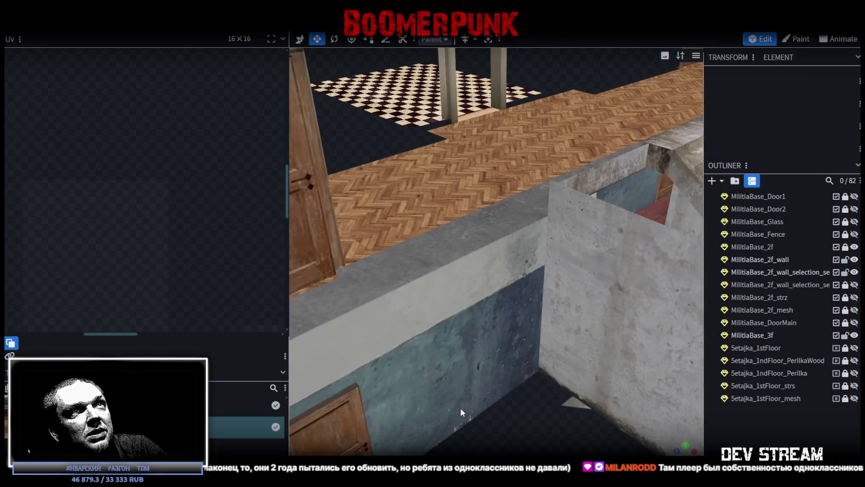
pyautogui.scroll(-3, 460, 408)
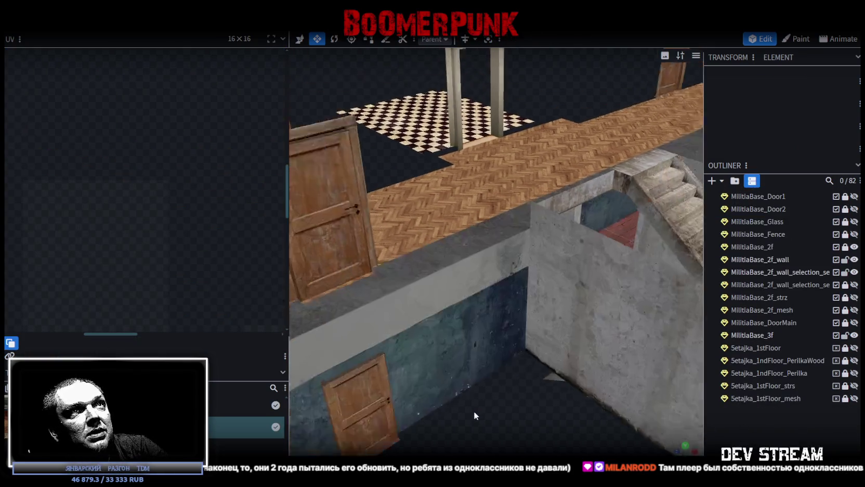
# - Select the 8 × 1.5 wall-top cap above the first-floor door and orbit to inspect its mapping
pyautogui.moveTo(467, 348); pyautogui.dragTo(465, 382)
pyautogui.scroll(2, 466, 381)
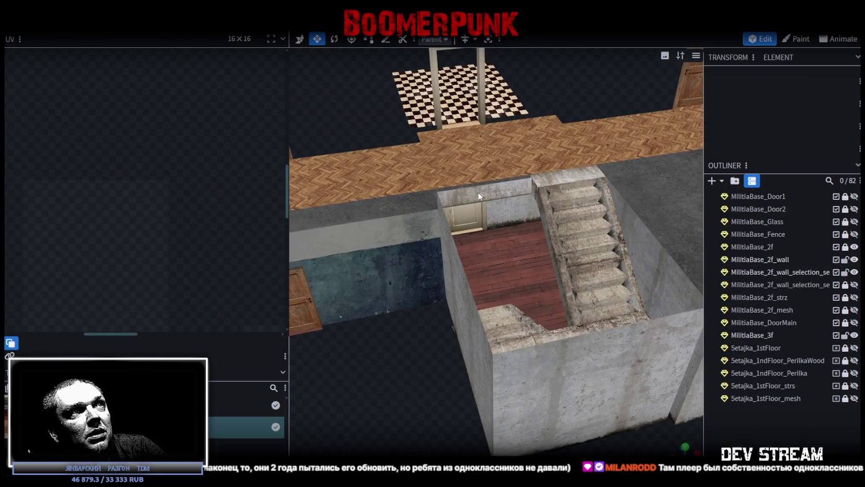
pyautogui.click(478, 192)
pyautogui.click(457, 185)
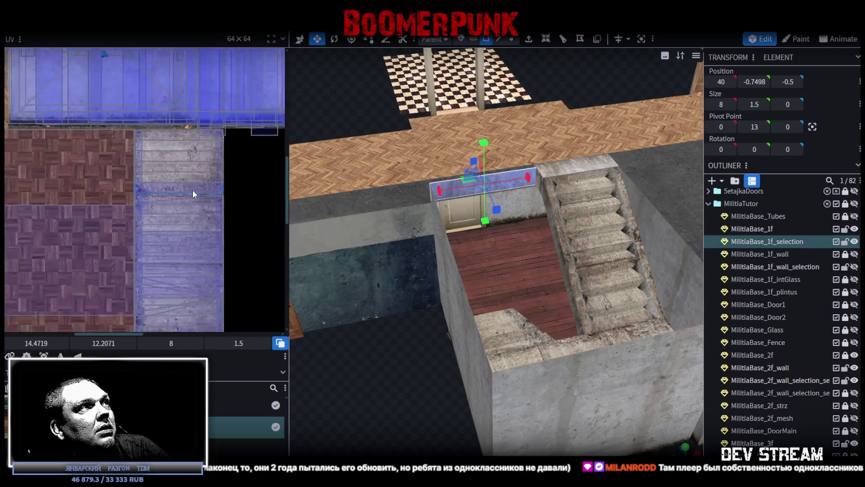
pyautogui.scroll(-3, 193, 191)
pyautogui.scroll(3, 180, 197)
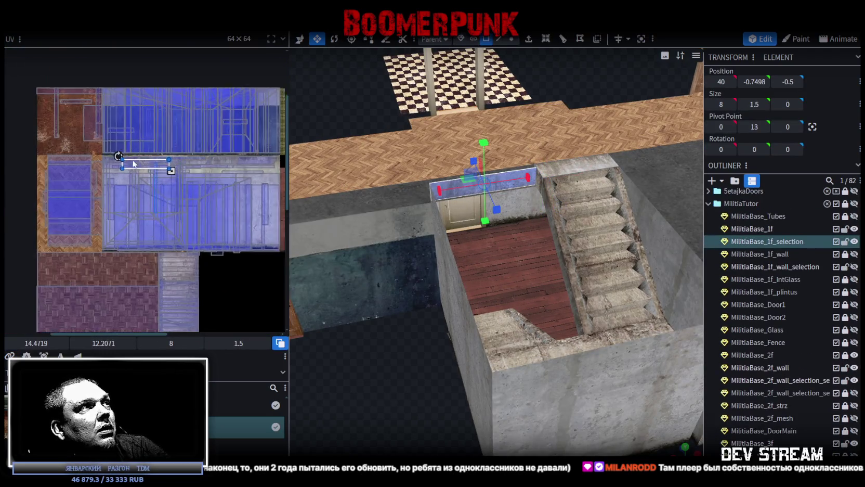
pyautogui.scroll(3, 144, 155)
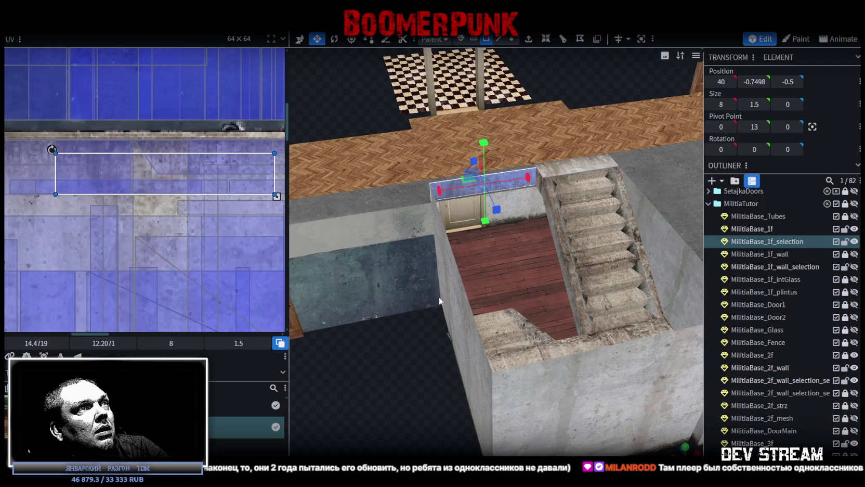
pyautogui.moveTo(419, 370)
pyautogui.mouseDown()
pyautogui.moveTo(403, 352)
pyautogui.moveTo(463, 358)
pyautogui.mouseUp()
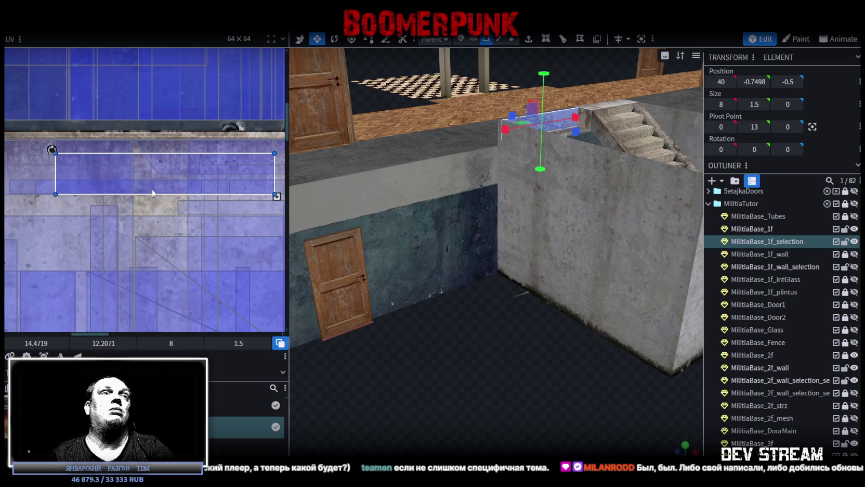
pyautogui.moveTo(622, 265)
pyautogui.mouseDown()
pyautogui.moveTo(513, 311)
pyautogui.moveTo(497, 269)
pyautogui.moveTo(474, 307)
pyautogui.moveTo(497, 339)
pyautogui.moveTo(550, 380)
pyautogui.moveTo(524, 398)
pyautogui.moveTo(498, 398)
pyautogui.moveTo(503, 372)
pyautogui.moveTo(457, 338)
pyautogui.mouseUp()
# - Save the model to Build0Tutor.bbmodel with Ctrl+S
pyautogui.scroll(-3, 504, 372)
pyautogui.scroll(3, 460, 351)
pyautogui.scroll(3, 464, 362)
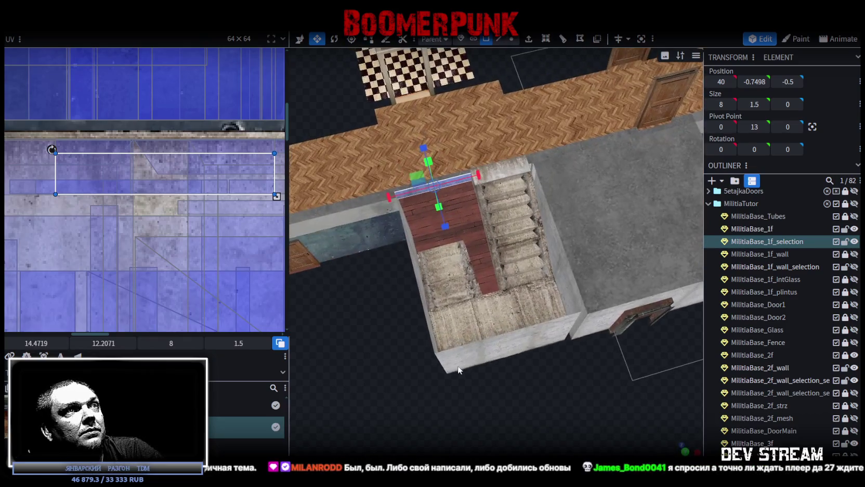
pyautogui.hotkey('ctrl', 's')
# - Select the second-floor stair wall pieces and top-of-stairs face to check them
pyautogui.click(508, 311)
pyautogui.scroll(2, 509, 311)
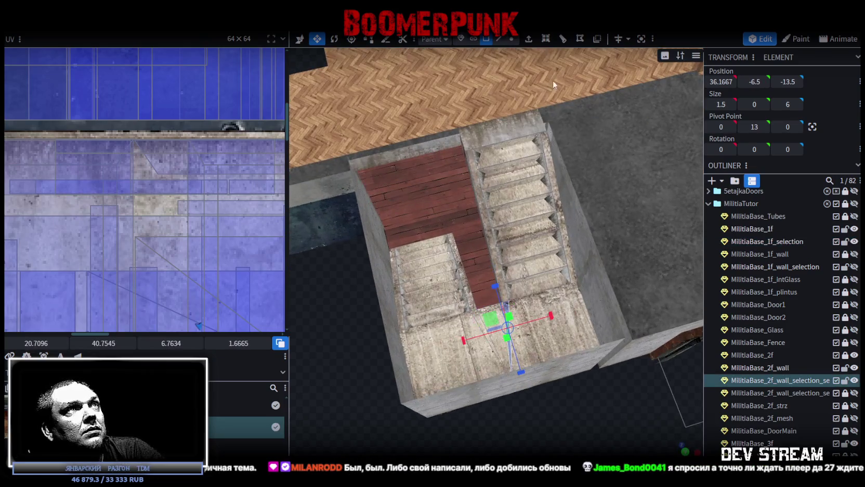
pyautogui.click(499, 130)
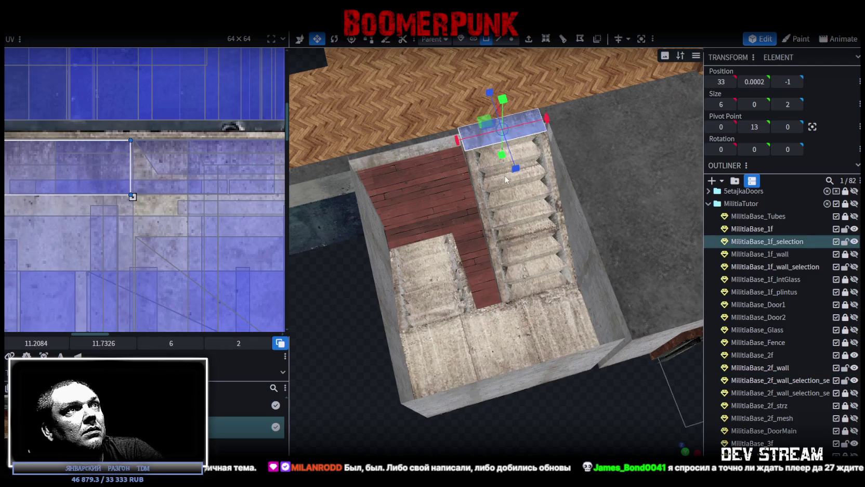
pyautogui.click(491, 180)
# - Toggle the stair parts' visibility in the Outliner to check each one in the viewport
pyautogui.moveTo(536, 310)
pyautogui.mouseDown()
pyautogui.moveTo(557, 382)
pyautogui.moveTo(636, 369)
pyautogui.moveTo(660, 291)
pyautogui.mouseUp()
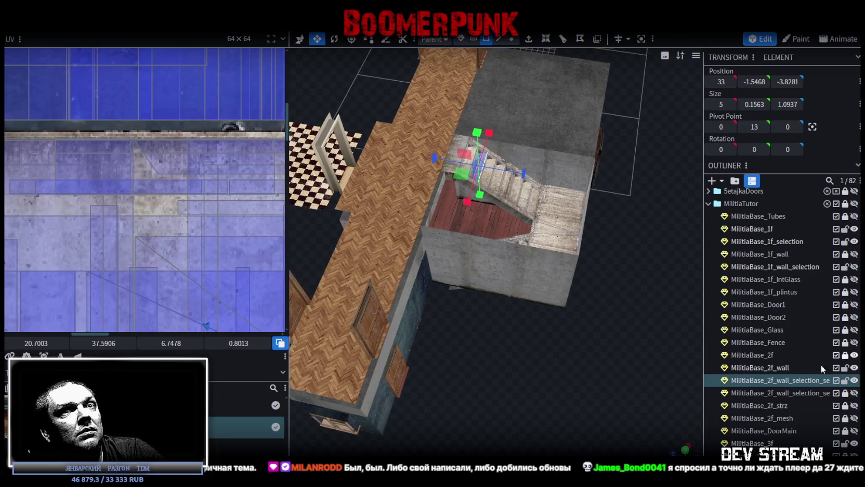
pyautogui.click(854, 380)
pyautogui.click(854, 380)
pyautogui.click(855, 380)
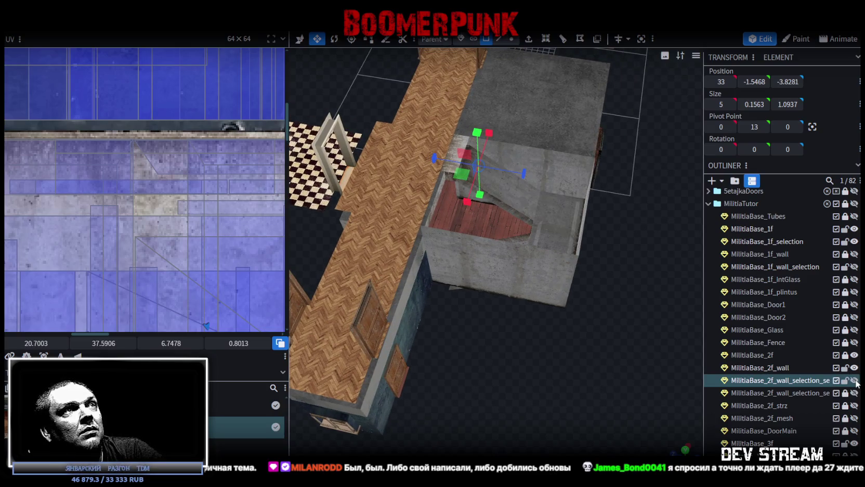
pyautogui.click(854, 392)
pyautogui.click(854, 392)
pyautogui.click(854, 392)
pyautogui.moveTo(666, 386)
pyautogui.mouseDown()
pyautogui.moveTo(575, 427)
pyautogui.moveTo(566, 416)
pyautogui.mouseUp()
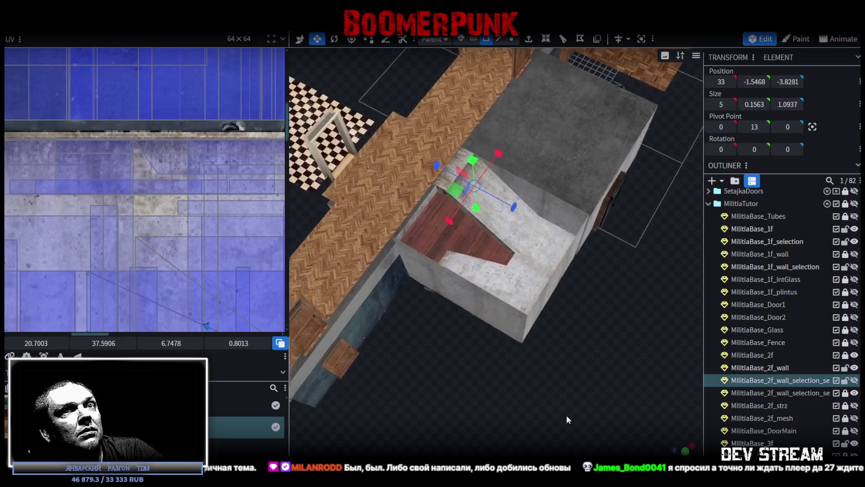
# - Show the second-floor walls, unlock MilitiaBase_2f_wall_selection_selection and start renaming it
pyautogui.click(854, 367)
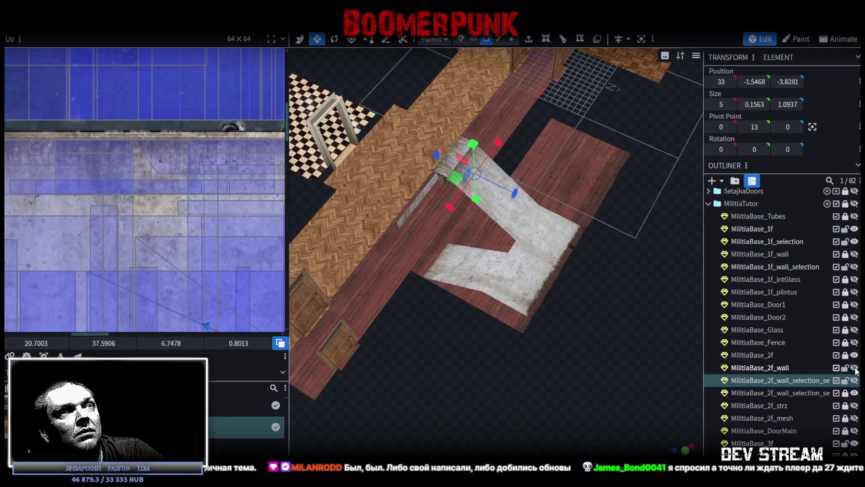
pyautogui.click(854, 368)
pyautogui.click(854, 380)
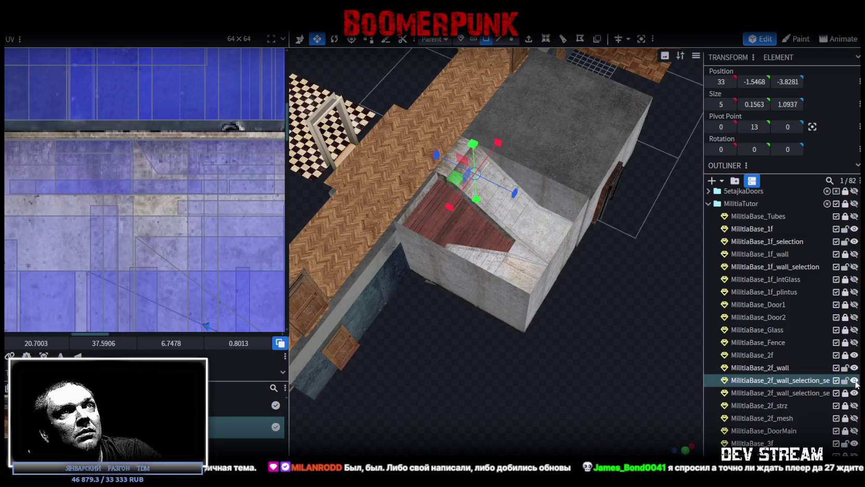
pyautogui.click(854, 380)
pyautogui.click(844, 380)
pyautogui.click(845, 380)
pyautogui.doubleClick(781, 383)
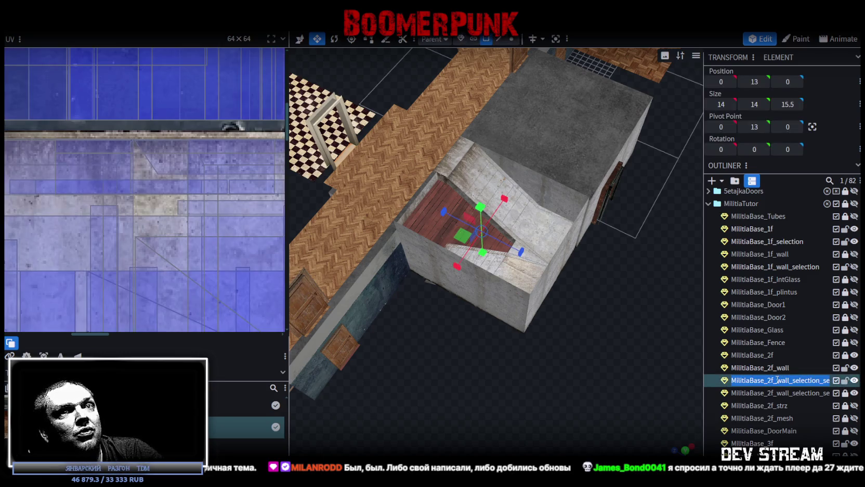
# - Rename the stair parts to MilitiaBase_2f_mesh and MilitiaBase_2f_strz
pyautogui.write('ц')
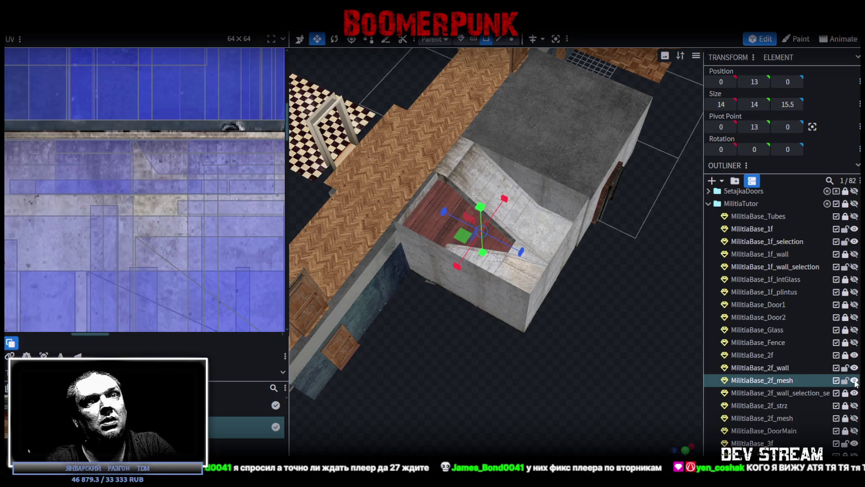
pyautogui.click(854, 393)
pyautogui.click(854, 393)
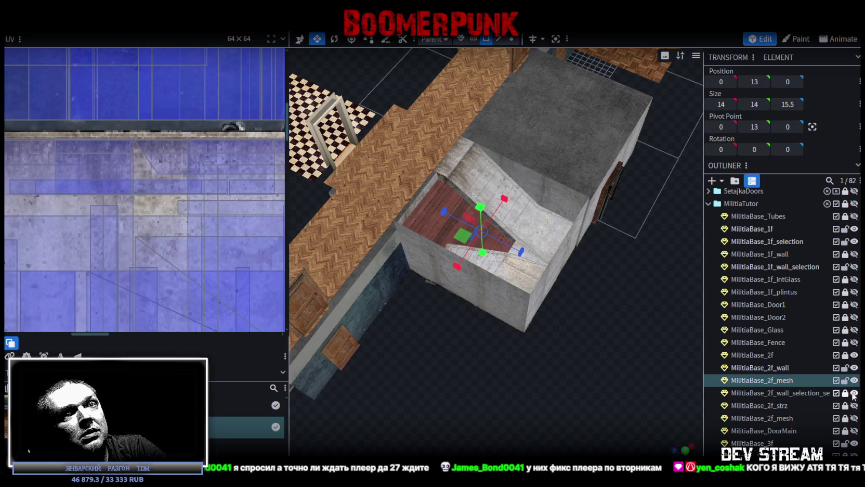
pyautogui.doubleClick(780, 393)
pyautogui.moveTo(780, 390); pyautogui.dragTo(831, 395)
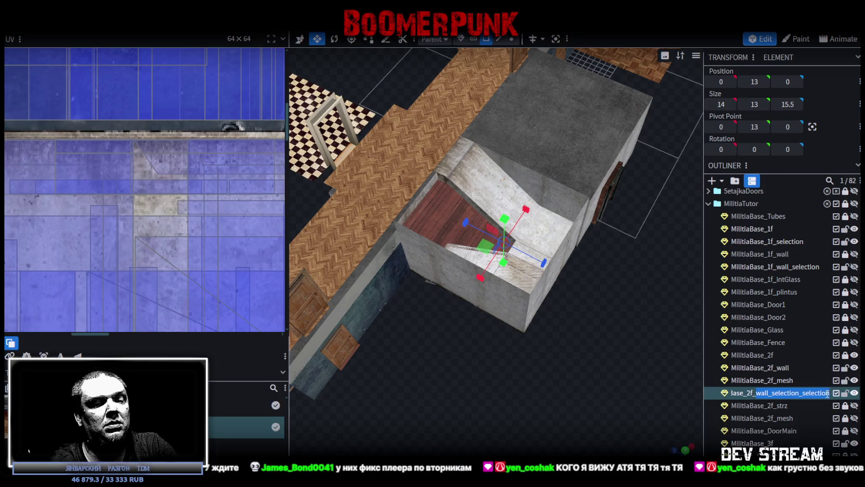
pyautogui.write('strz')
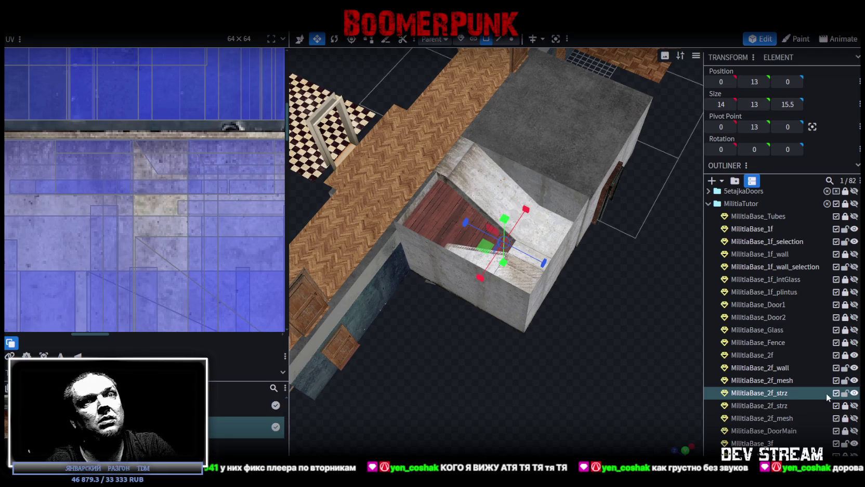
pyautogui.press('Return')
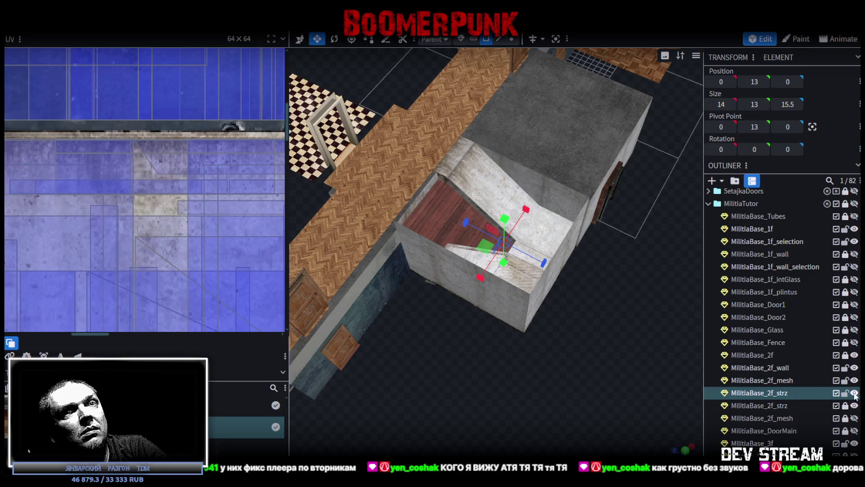
# - Hide the 2f_strz ramp and stairs, then unlock and select the second MilitiaBase_2f_strz part
pyautogui.click(854, 393)
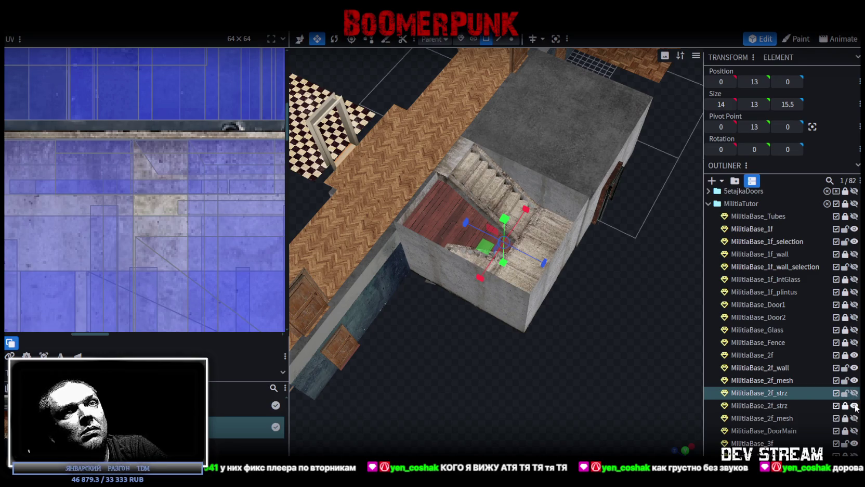
pyautogui.click(854, 380)
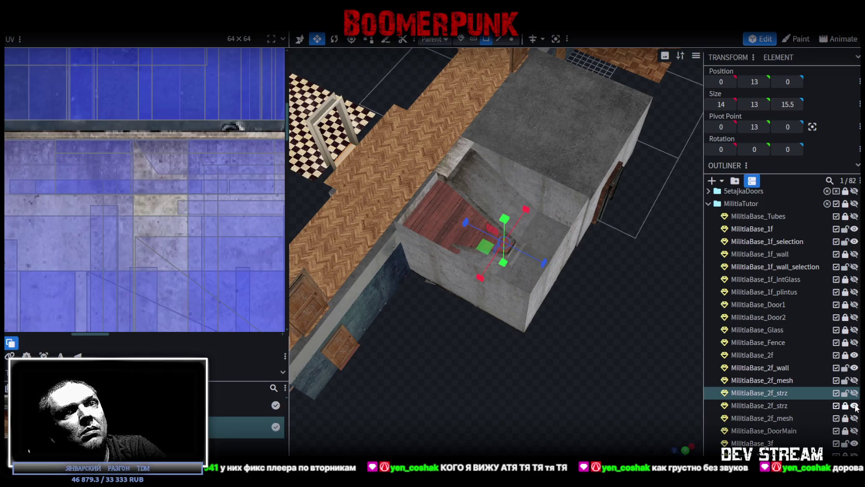
pyautogui.click(846, 406)
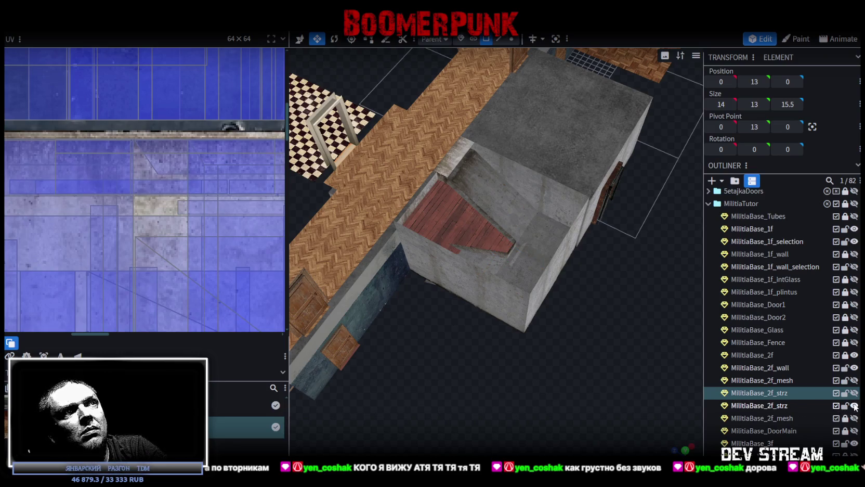
pyautogui.click(846, 407)
pyautogui.click(846, 406)
pyautogui.click(513, 282)
pyautogui.scroll(-3, 553, 298)
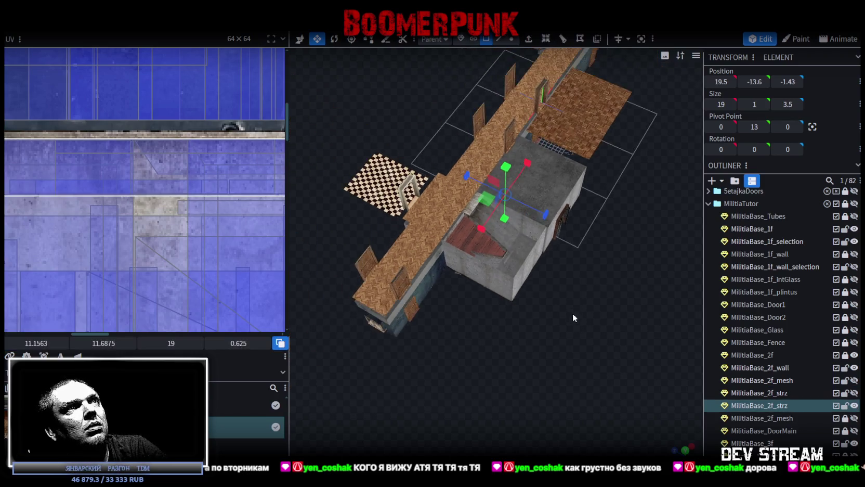
# - Switch to move mode and shift the selected stair part along its depth axis
pyautogui.scroll(-5, 573, 317)
pyautogui.moveTo(594, 269); pyautogui.dragTo(569, 249)
pyautogui.press('v')
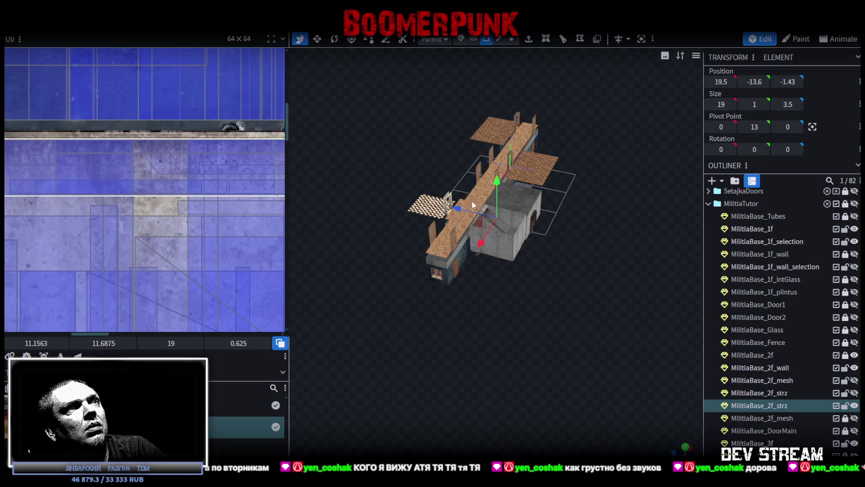
pyautogui.moveTo(463, 211)
pyautogui.mouseDown()
pyautogui.moveTo(638, 331)
pyautogui.moveTo(561, 301)
pyautogui.moveTo(577, 306)
pyautogui.mouseUp()
pyautogui.scroll(4, 624, 332)
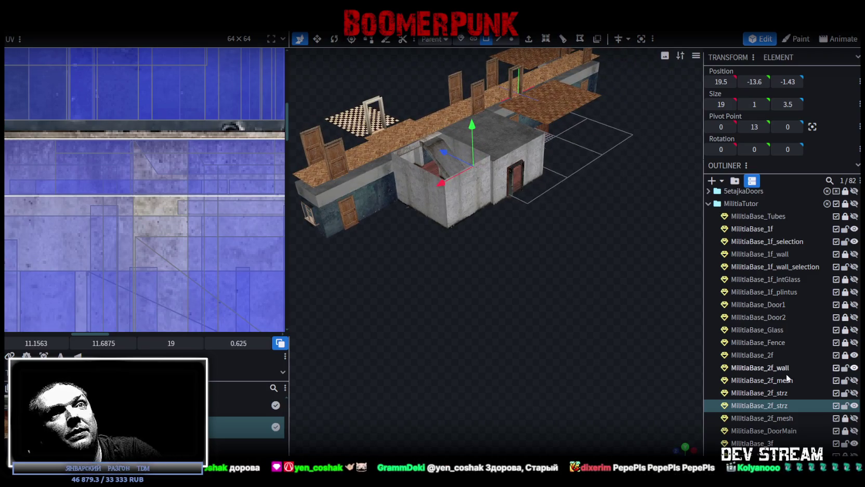
# - Rename the stair parts MilitiaBase_2-1f_mesh and MilitiaBase_2-1f_strz, then save Build0Tutor.bbmodel
pyautogui.doubleClick(773, 381)
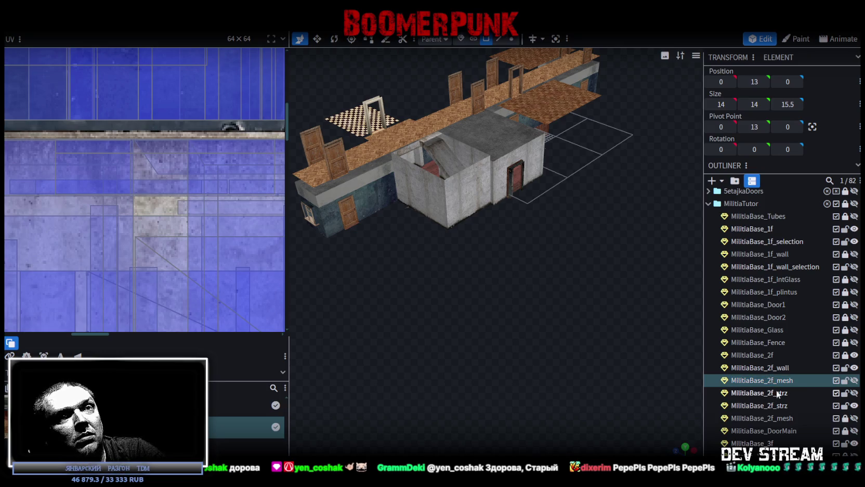
pyautogui.write('1')
pyautogui.doubleClick(770, 394)
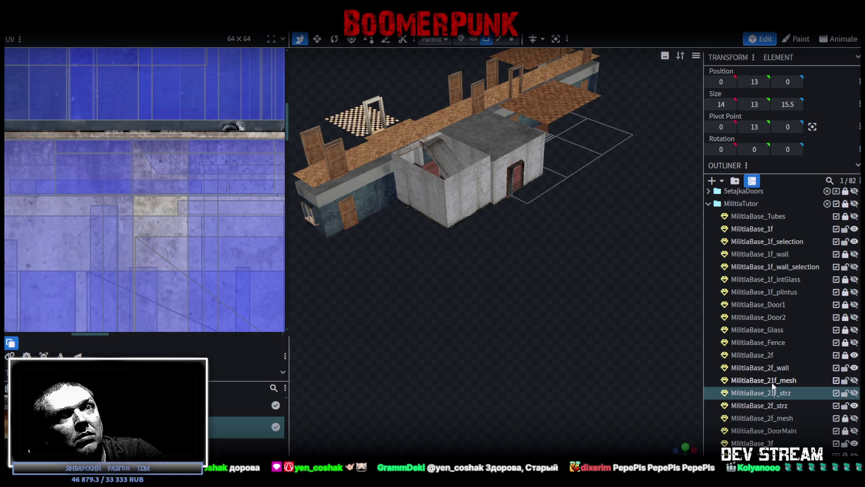
pyautogui.doubleClick(773, 381)
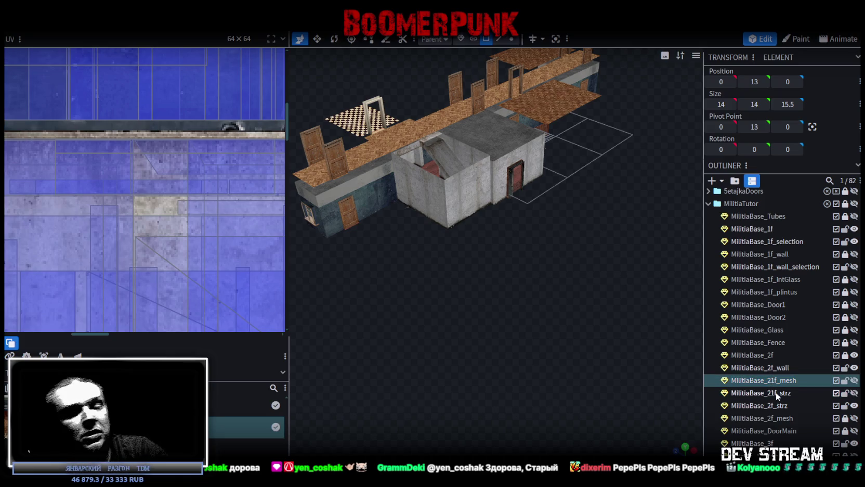
pyautogui.write('-')
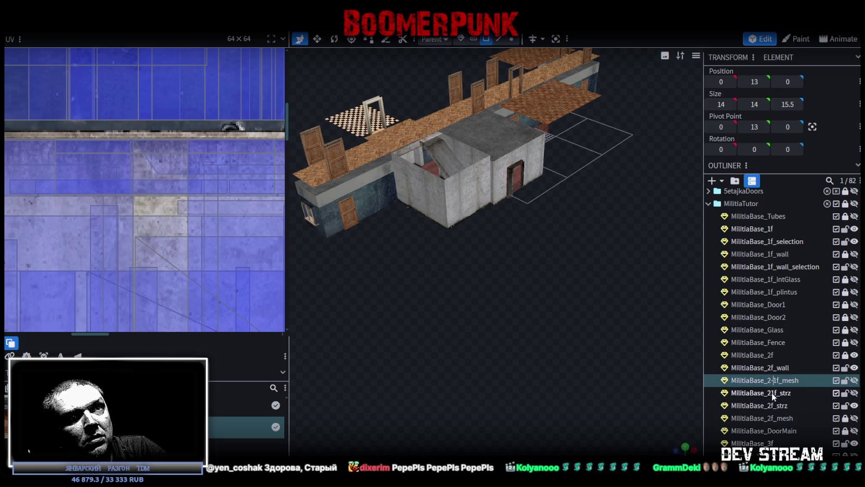
pyautogui.doubleClick(772, 393)
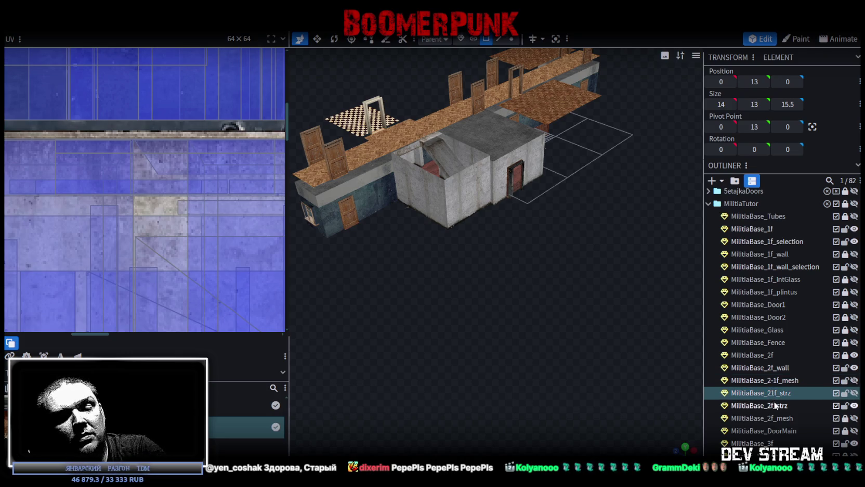
pyautogui.write('-')
pyautogui.click(780, 410)
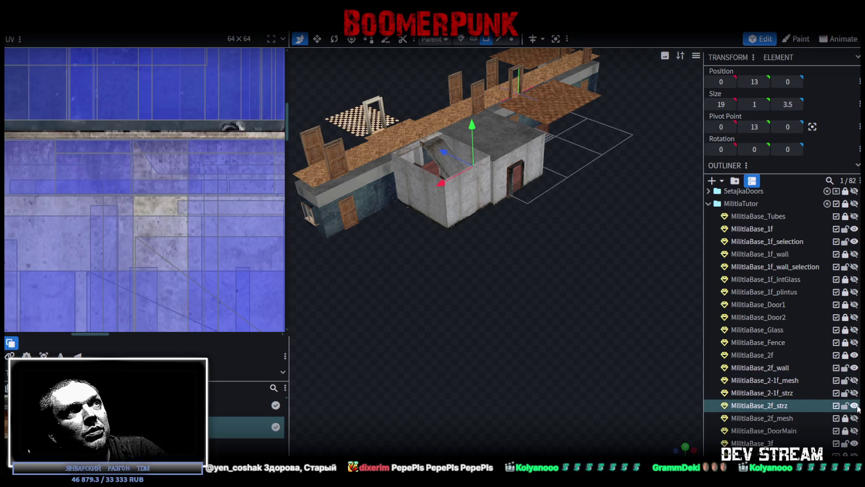
pyautogui.moveTo(613, 312); pyautogui.dragTo(587, 303)
pyautogui.hotkey('ctrl', 's')
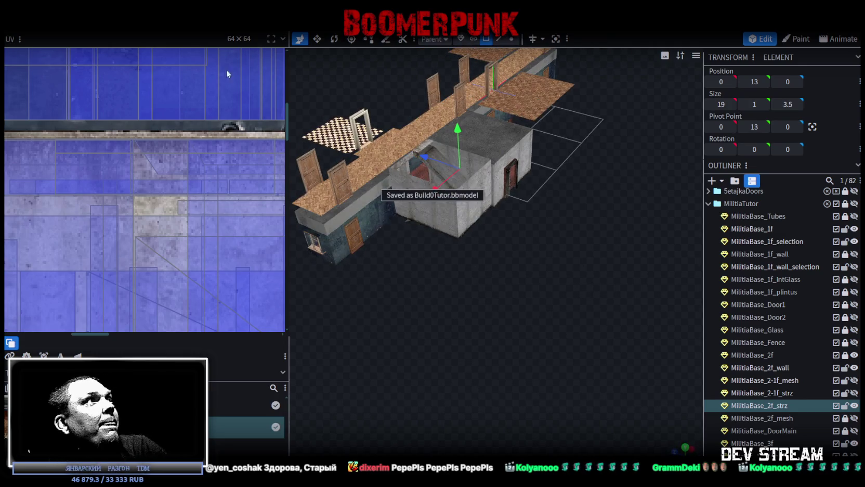
# - Export the model as FBX to Build0Tutor.fbx, overwriting the existing file in Buildings
pyautogui.click(78, 25)
pyautogui.moveTo(93, 206)
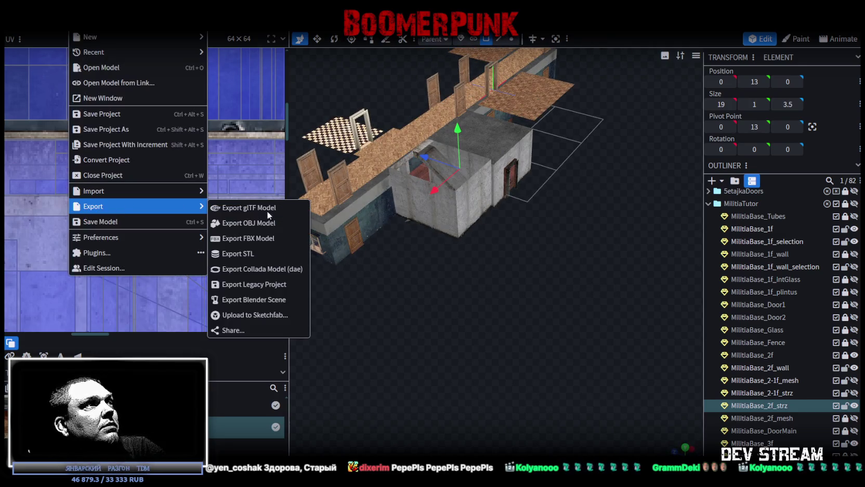
pyautogui.click(263, 238)
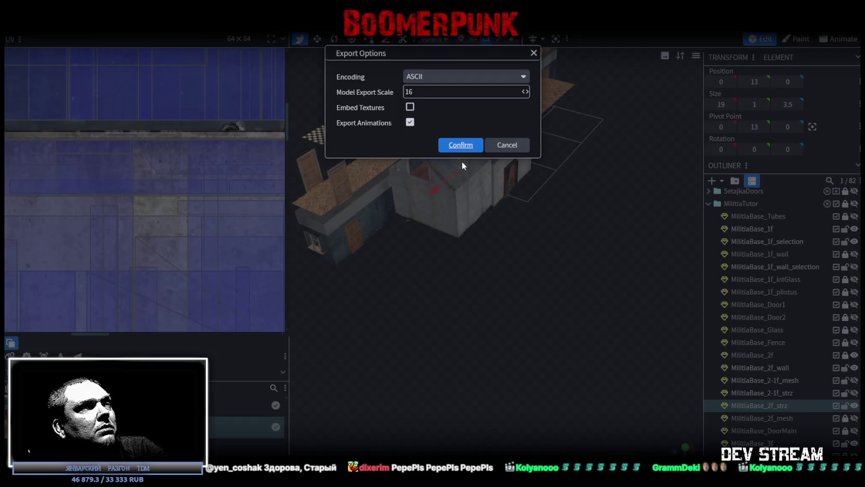
pyautogui.click(461, 146)
pyautogui.doubleClick(215, 98)
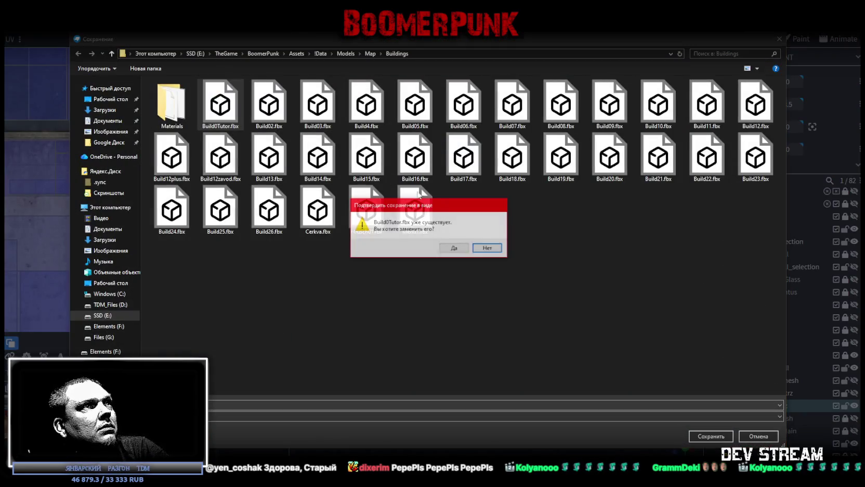
pyautogui.click(453, 248)
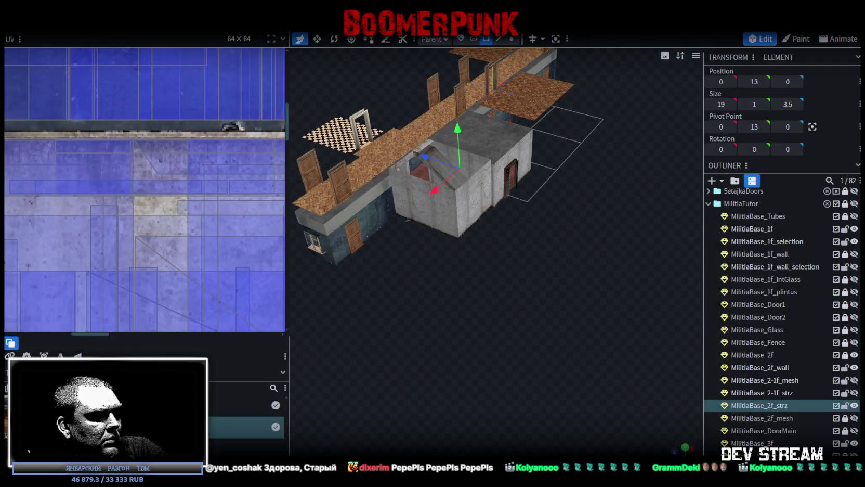
pyautogui.hotkey('alt', 'Tab')
# - Put the ramp mesh on the FakeMesh layer and the stairs object on the Stairse layer
pyautogui.keyDown('alt'); pyautogui.moveTo(381, 318); pyautogui.dragTo(429, 220); pyautogui.keyUp('alt')
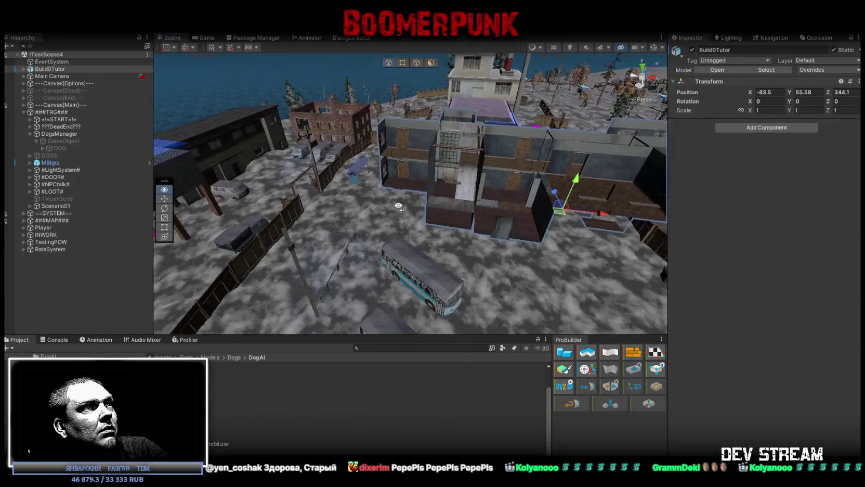
pyautogui.scroll(3, 432, 213)
pyautogui.scroll(3, 437, 206)
pyautogui.scroll(3, 442, 197)
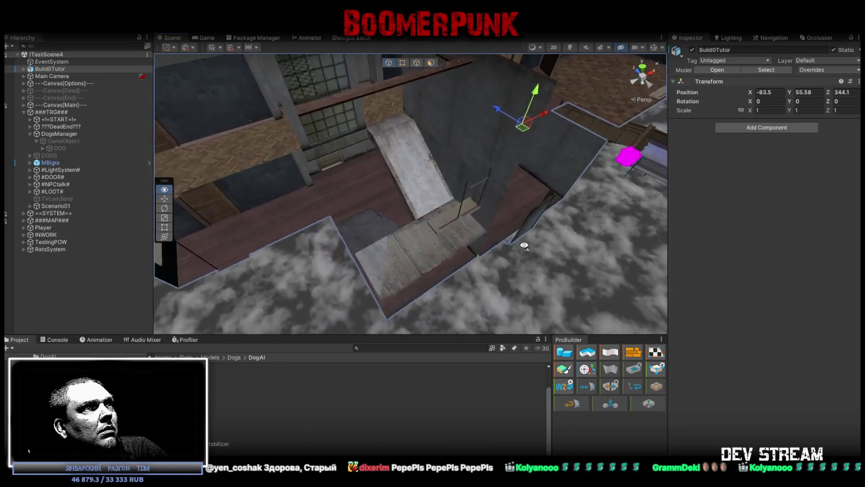
pyautogui.scroll(3, 447, 189)
pyautogui.click(447, 183)
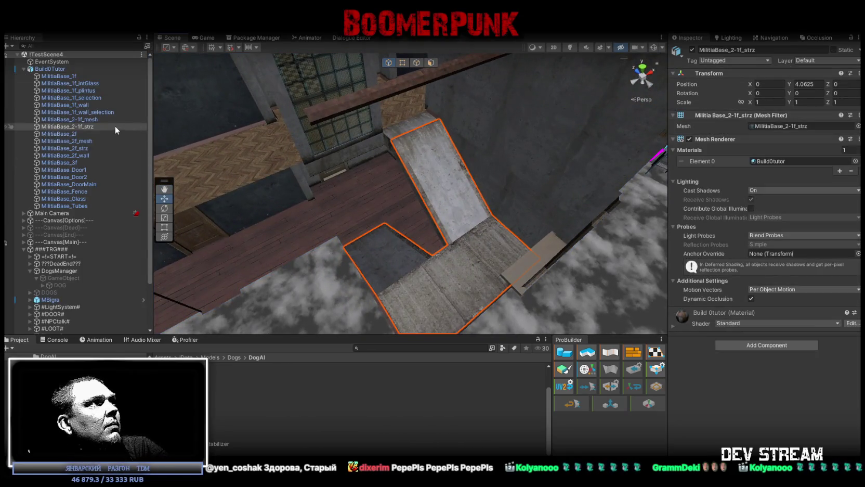
pyautogui.click(99, 119)
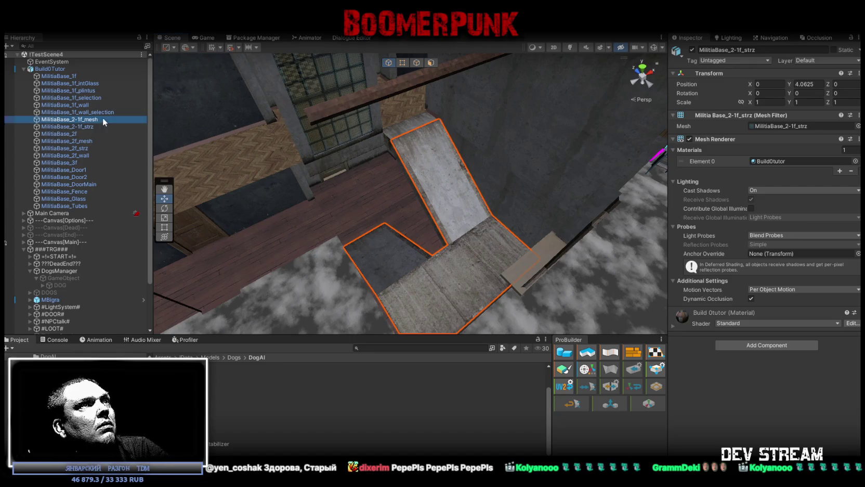
pyautogui.click(826, 62)
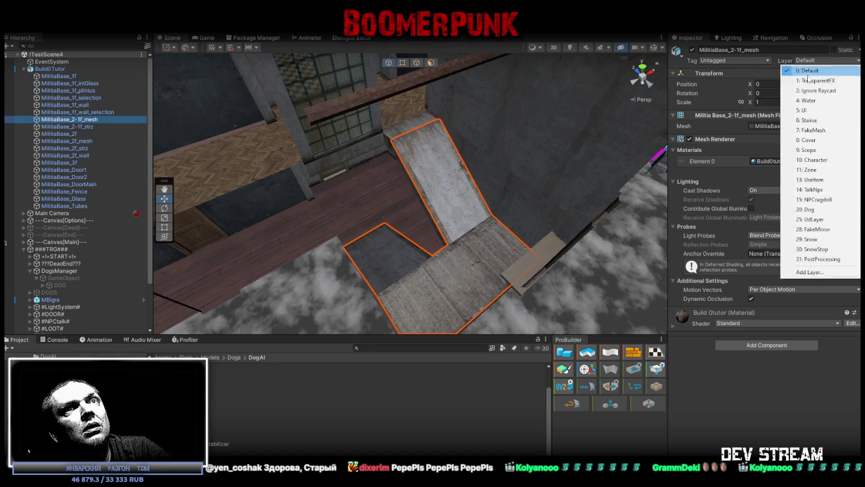
pyautogui.click(824, 131)
pyautogui.click(92, 126)
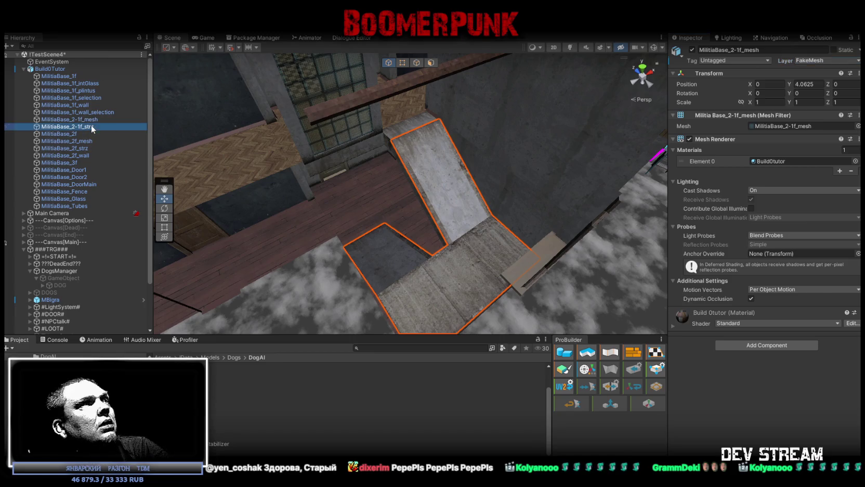
pyautogui.click(851, 61)
pyautogui.click(811, 121)
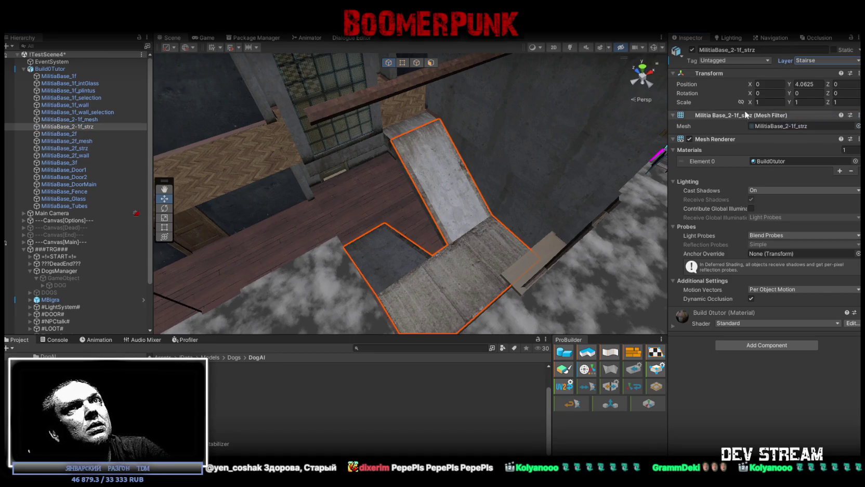
# - Multi-select the ramp mesh, first-floor piece and second-floor wall and add a Mesh Collider
pyautogui.keyDown('ctrl'); pyautogui.click(87, 119); pyautogui.keyUp('ctrl')
pyautogui.keyDown('ctrl'); pyautogui.click(403, 130); pyautogui.keyUp('ctrl')
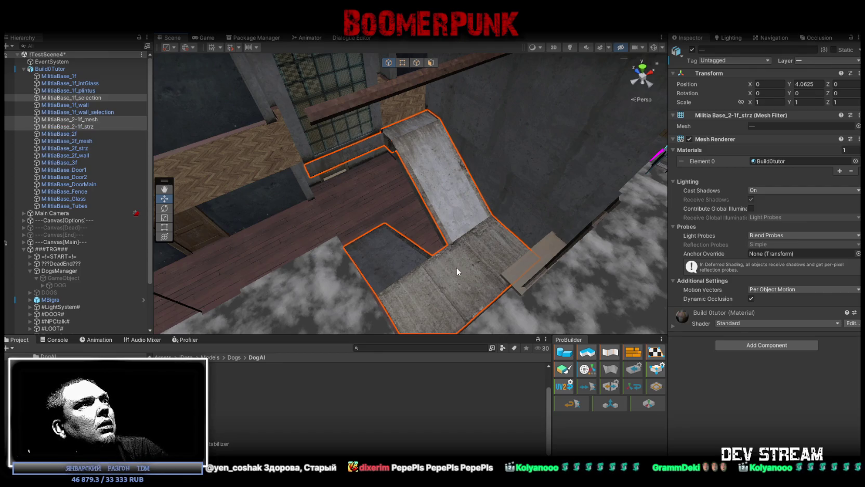
pyautogui.moveTo(573, 312); pyautogui.dragTo(534, 225, button='right')
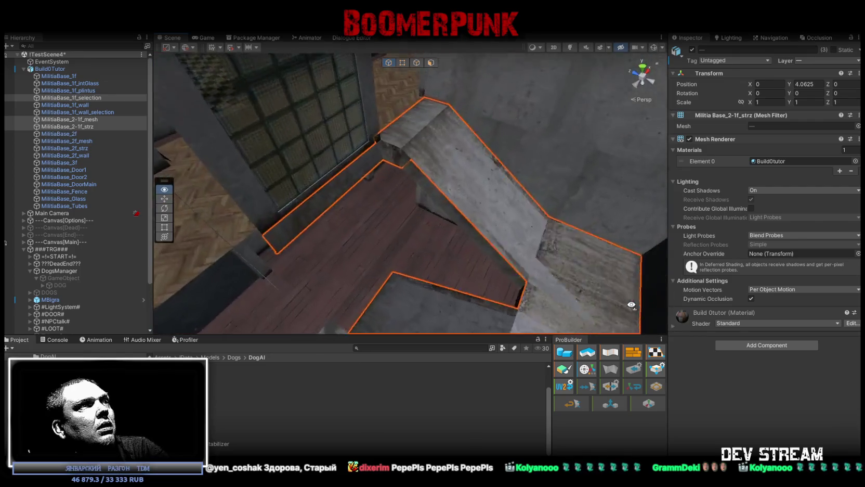
pyautogui.keyDown('ctrl'); pyautogui.click(453, 171); pyautogui.keyUp('ctrl')
pyautogui.moveTo(453, 170)
pyautogui.mouseDown(button='right')
pyautogui.moveTo(494, 203)
pyautogui.moveTo(627, 267)
pyautogui.mouseUp(button='right')
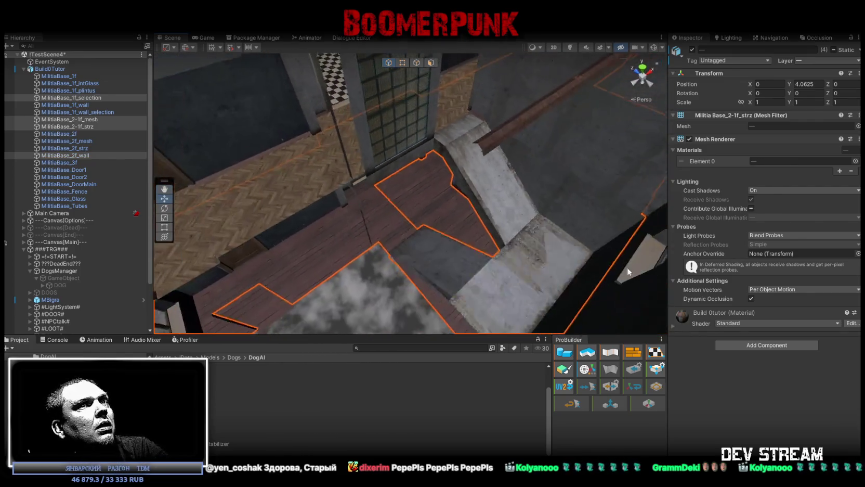
pyautogui.click(761, 344)
pyautogui.click(751, 424)
# - Select the second-floor mesh object and orbit around the second floor
pyautogui.moveTo(448, 213); pyautogui.dragTo(422, 211, button='right')
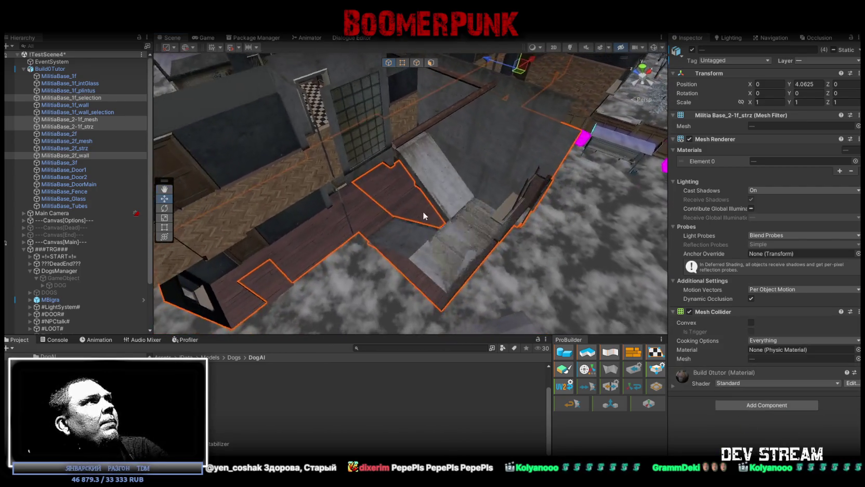
pyautogui.click(84, 142)
pyautogui.click(69, 136)
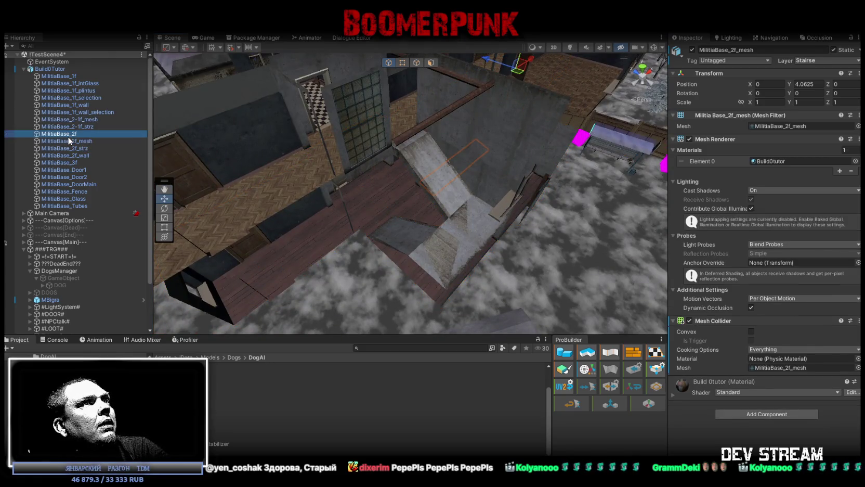
pyautogui.moveTo(334, 147)
pyautogui.mouseDown(button='right')
pyautogui.moveTo(410, 151)
pyautogui.moveTo(421, 142)
pyautogui.mouseUp(button='right')
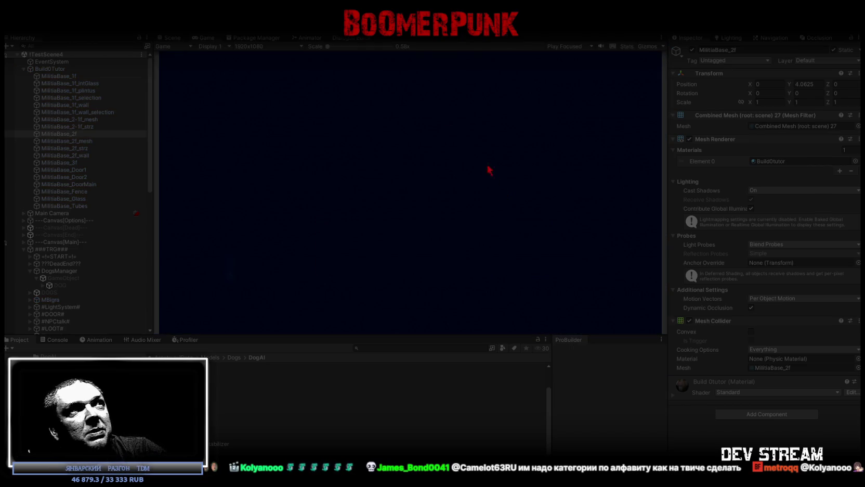
# - Maximize the Game view and walk the character down the corridor into the stairwell
pyautogui.doubleClick(204, 38)
pyautogui.press('w')
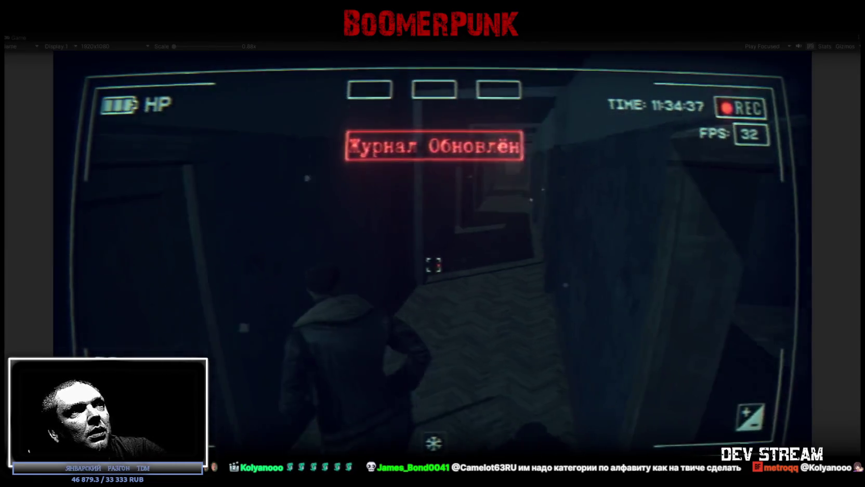
pyautogui.press('w')
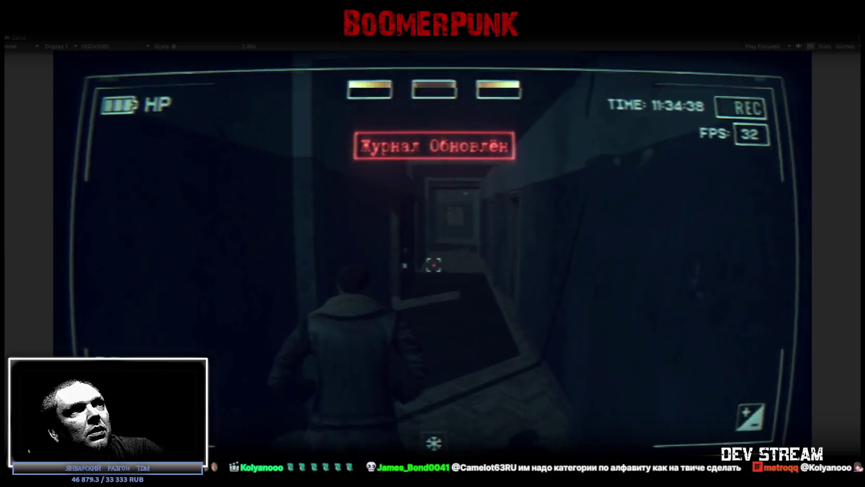
pyautogui.press('w')
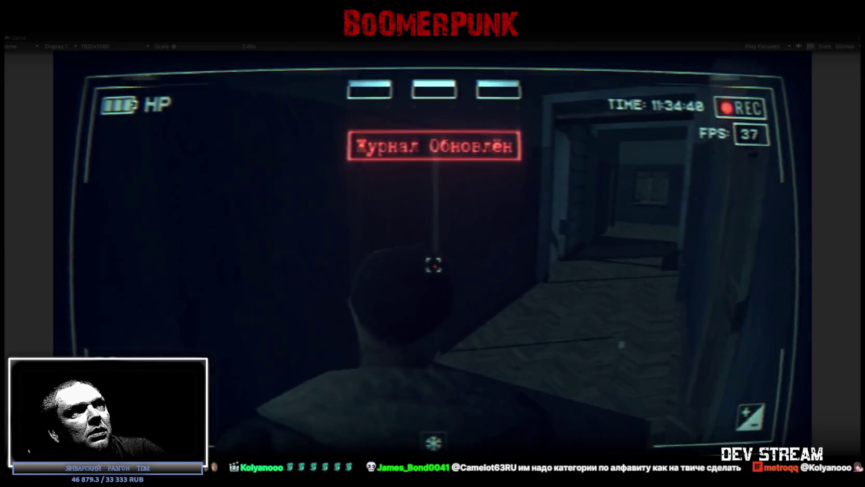
pyautogui.press('w')
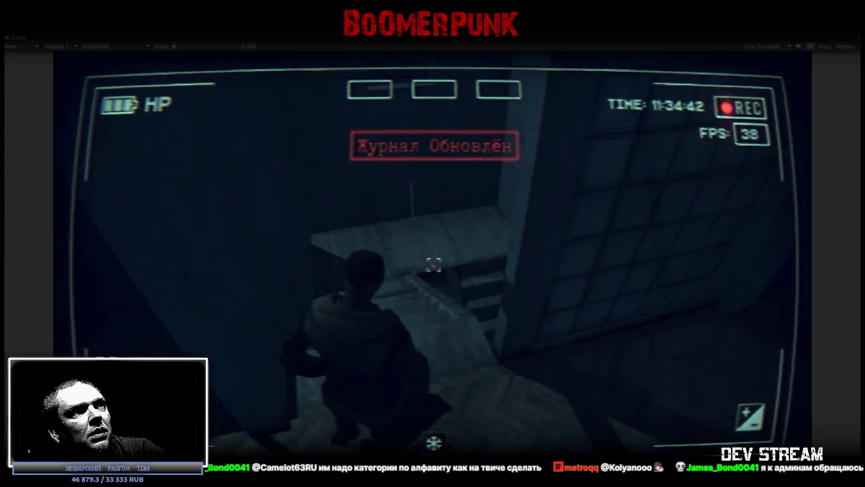
pyautogui.press('w')
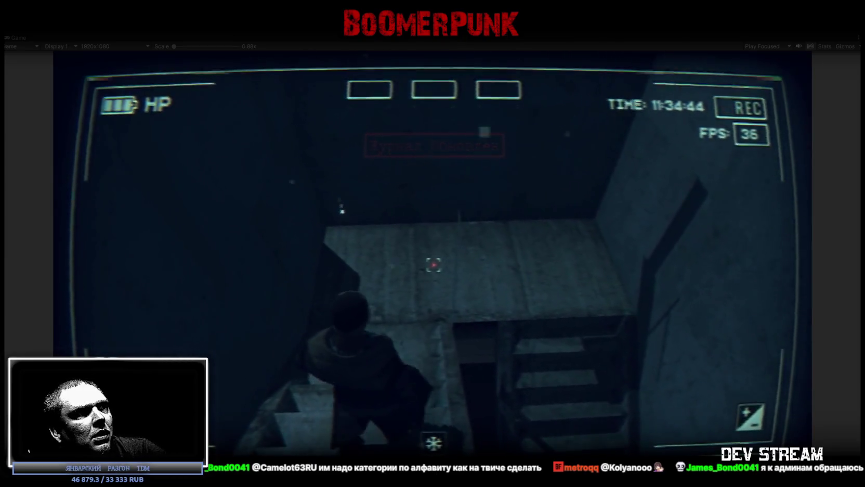
pyautogui.press('w')
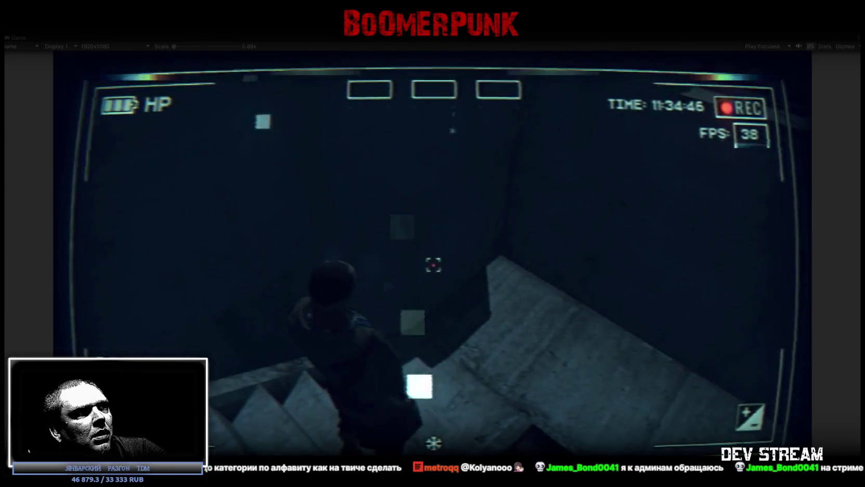
# - Descend both stair flights to test collisions, then restore the layout and show the Scene view
pyautogui.press('w')
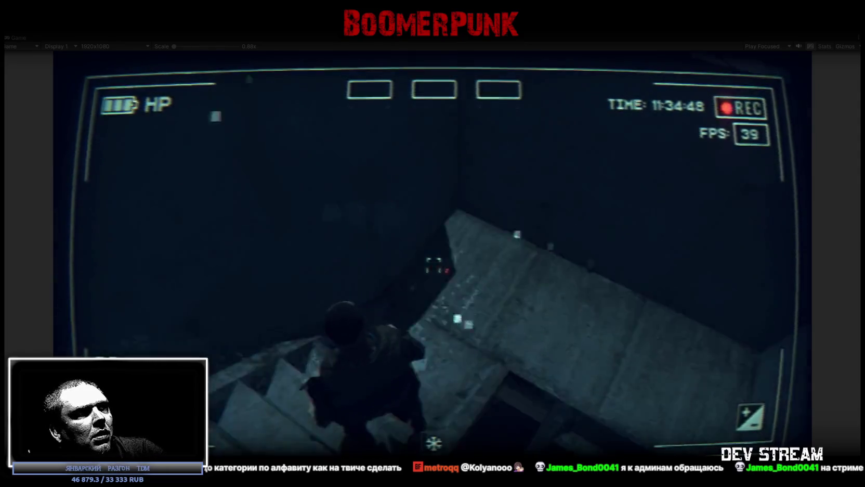
pyautogui.press('w')
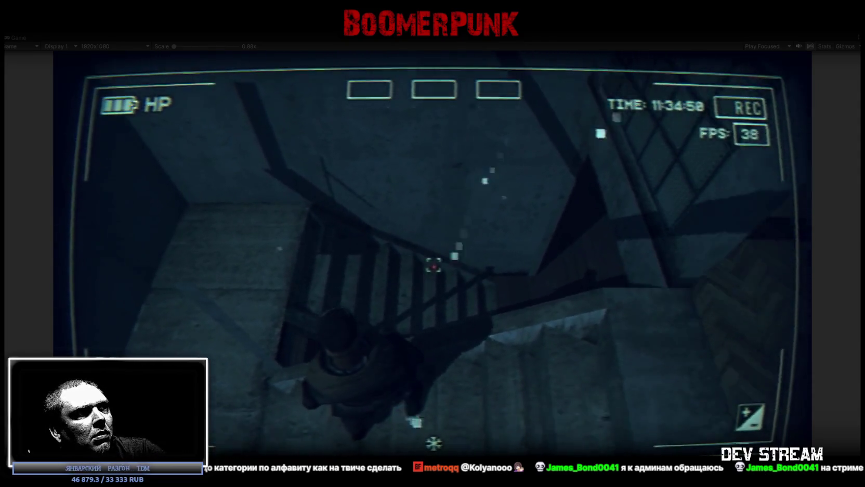
pyautogui.press('w')
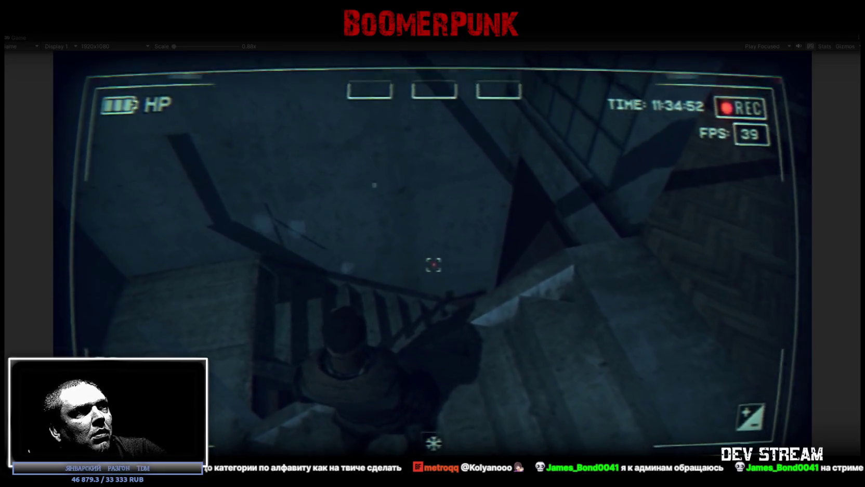
pyautogui.press('w')
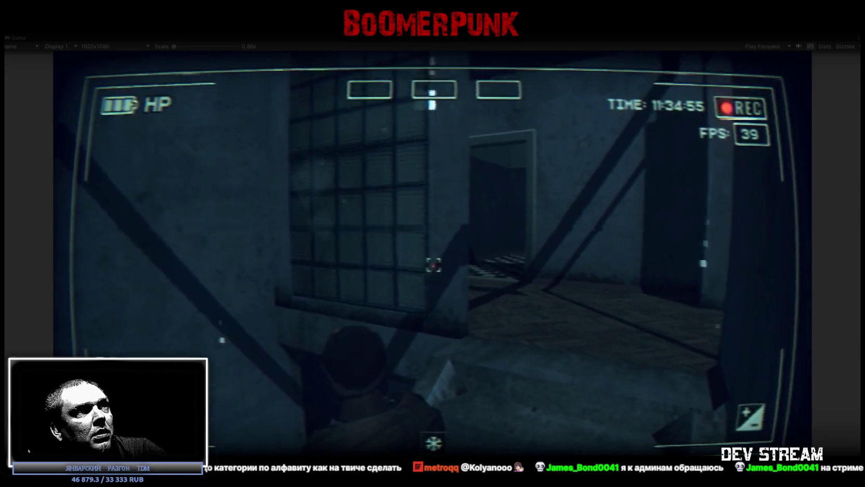
pyautogui.press('w')
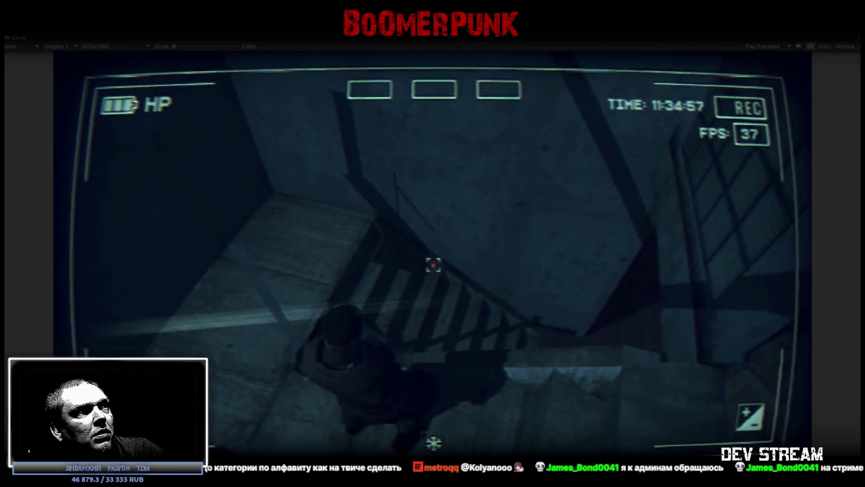
pyautogui.press('w')
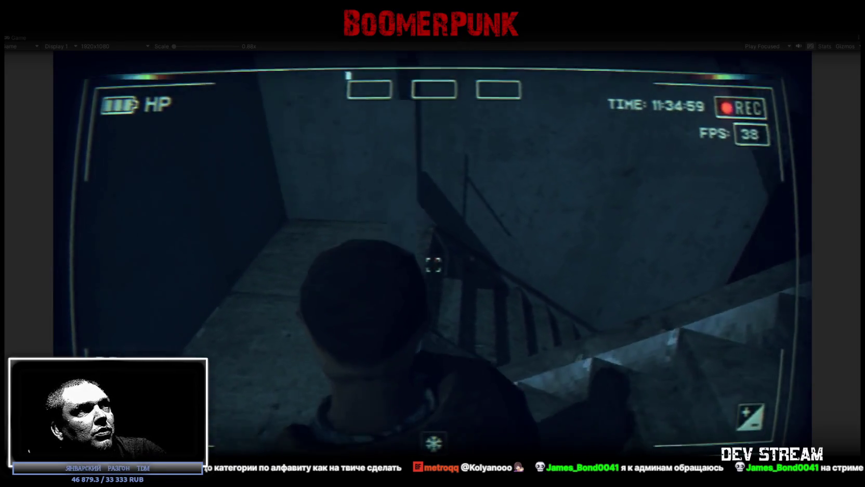
pyautogui.press('w')
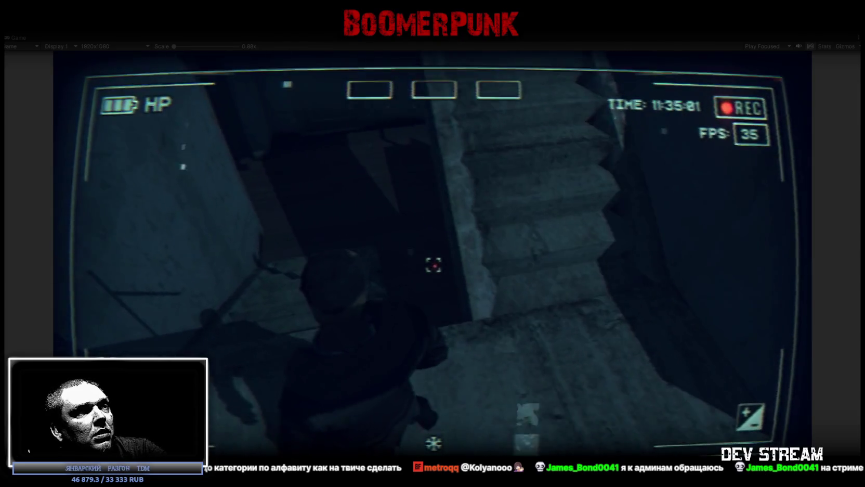
pyautogui.press('w')
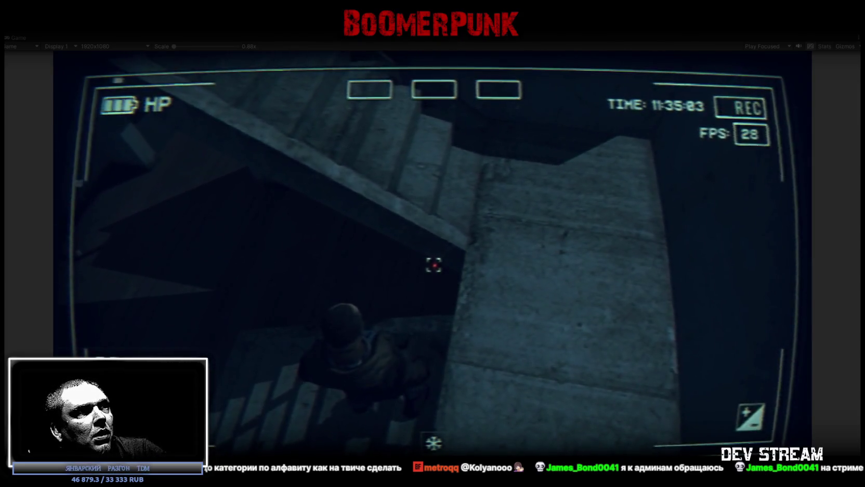
pyautogui.press('w')
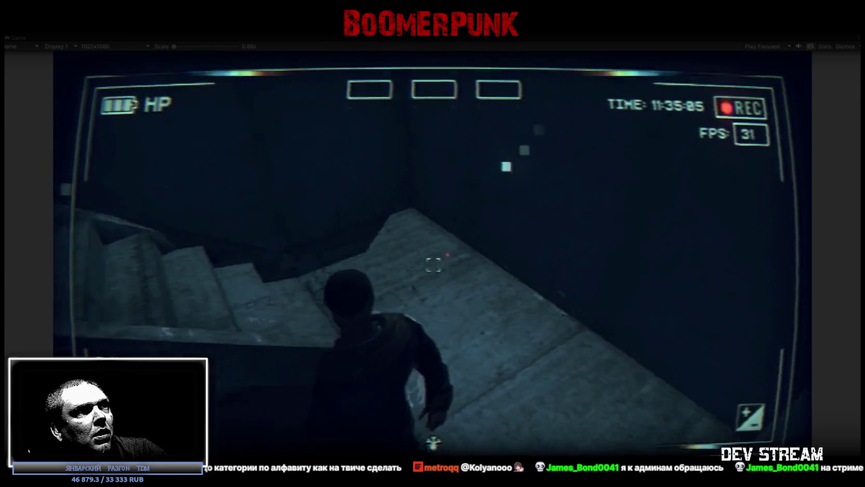
pyautogui.press('w')
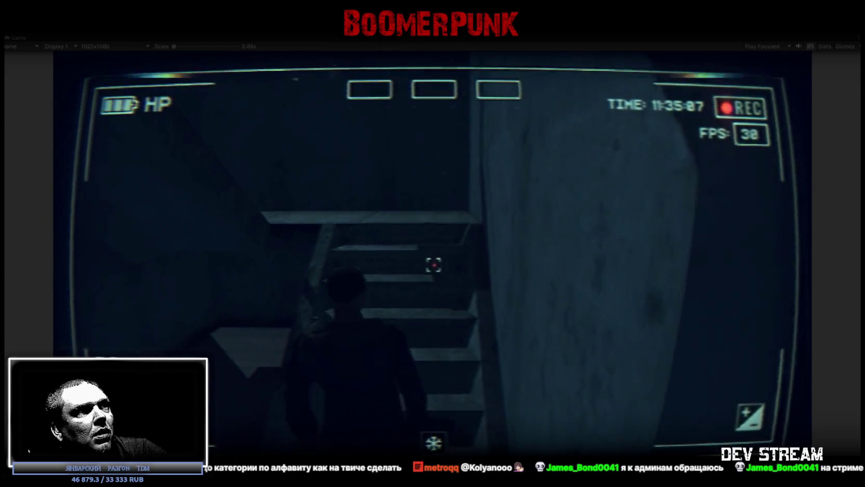
pyautogui.press('w')
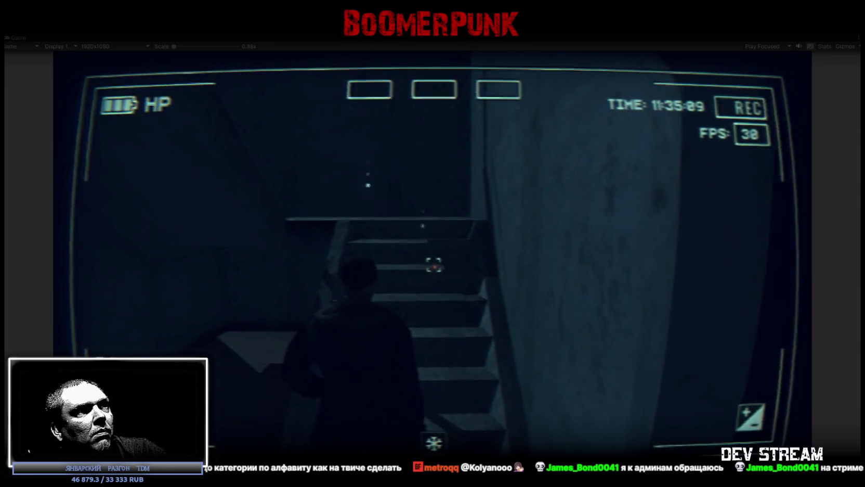
pyautogui.press('w')
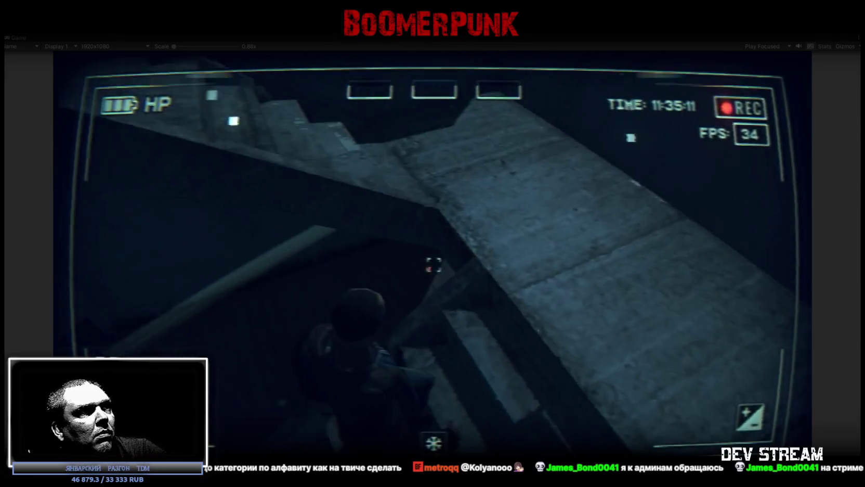
pyautogui.press('w')
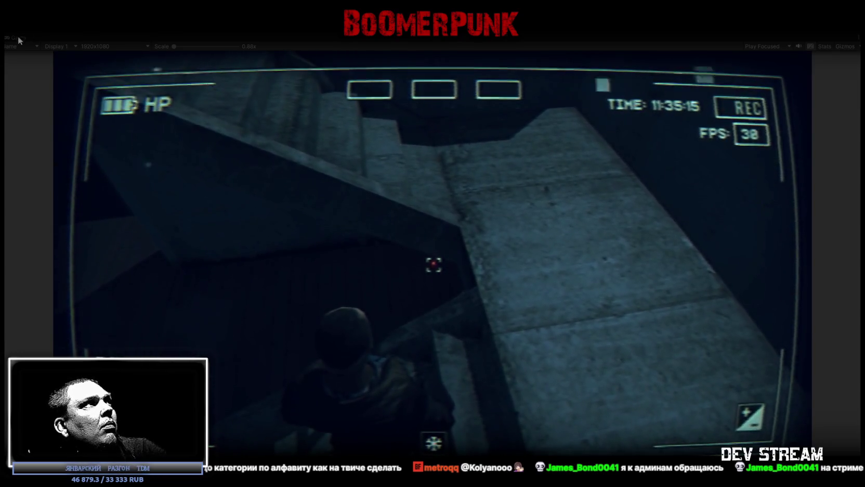
pyautogui.doubleClick(19, 37)
pyautogui.click(171, 37)
# - Disable the Mesh Renderer on both ramp meshes so the real steps show
pyautogui.moveTo(184, 56)
pyautogui.mouseDown(button='right')
pyautogui.moveTo(344, 129)
pyautogui.moveTo(491, 142)
pyautogui.moveTo(503, 96)
pyautogui.moveTo(440, 227)
pyautogui.moveTo(482, 141)
pyautogui.moveTo(493, 173)
pyautogui.mouseUp(button='right')
pyautogui.click(471, 185)
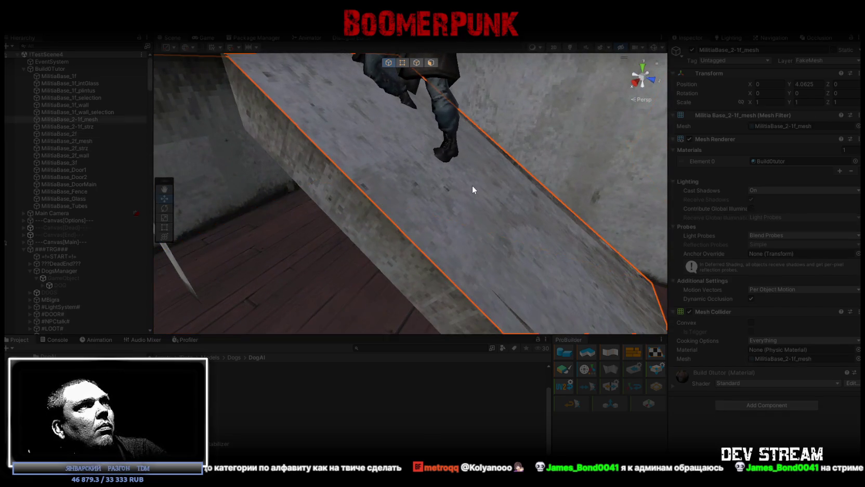
pyautogui.click(690, 139)
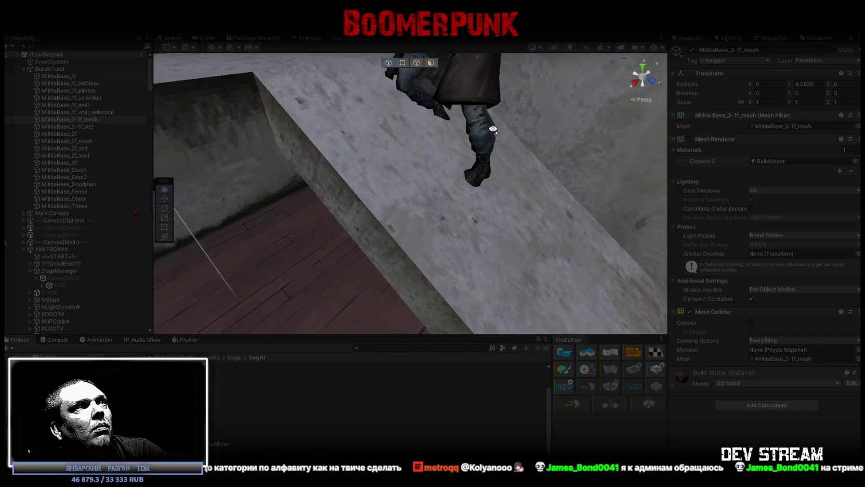
pyautogui.click(510, 136)
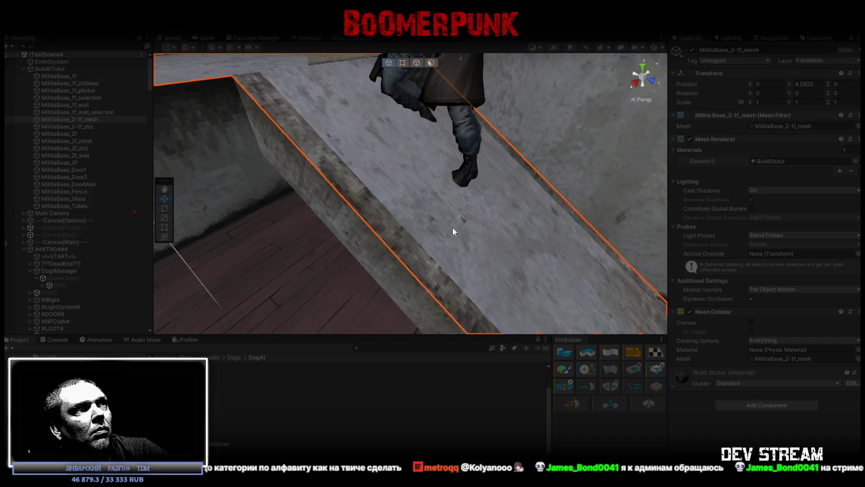
pyautogui.moveTo(453, 210)
pyautogui.mouseDown(button='right')
pyautogui.moveTo(427, 178)
pyautogui.moveTo(697, 147)
pyautogui.mouseUp(button='right')
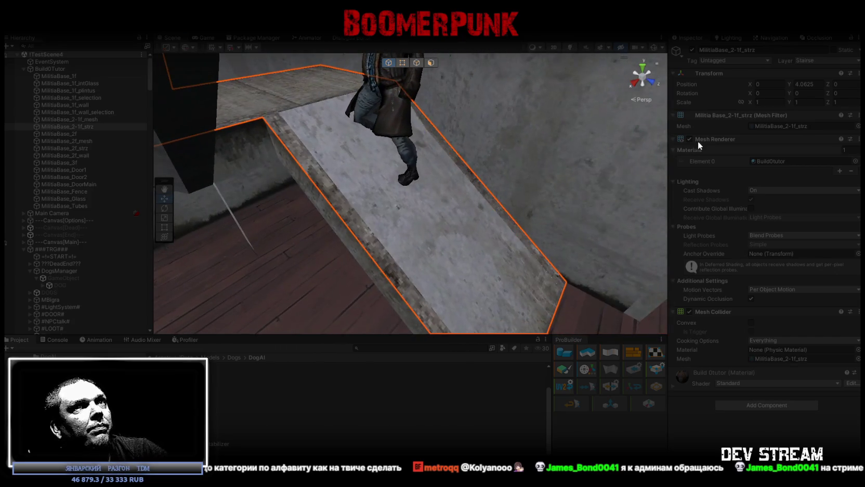
pyautogui.click(690, 139)
# - Fly through the stairwell to check the visible steps, then return to the Game view
pyautogui.moveTo(598, 150); pyautogui.dragTo(471, 173, button='right')
pyautogui.moveTo(398, 180); pyautogui.dragTo(267, 187, button='right')
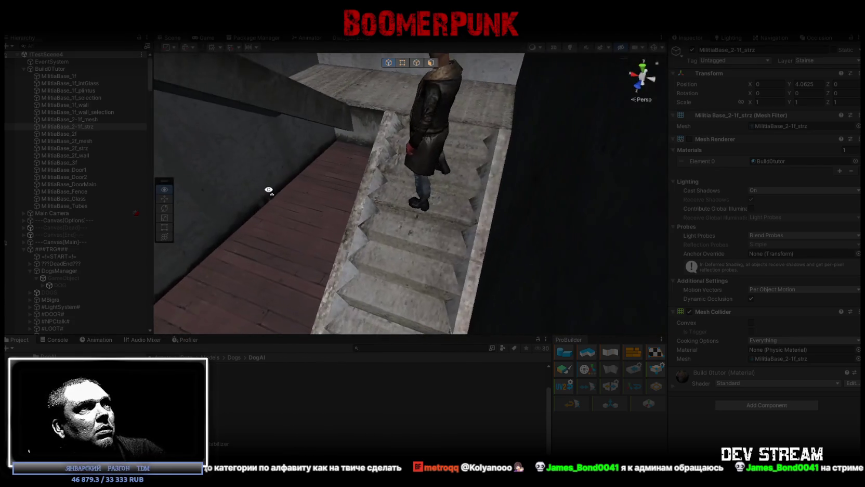
pyautogui.press('f')
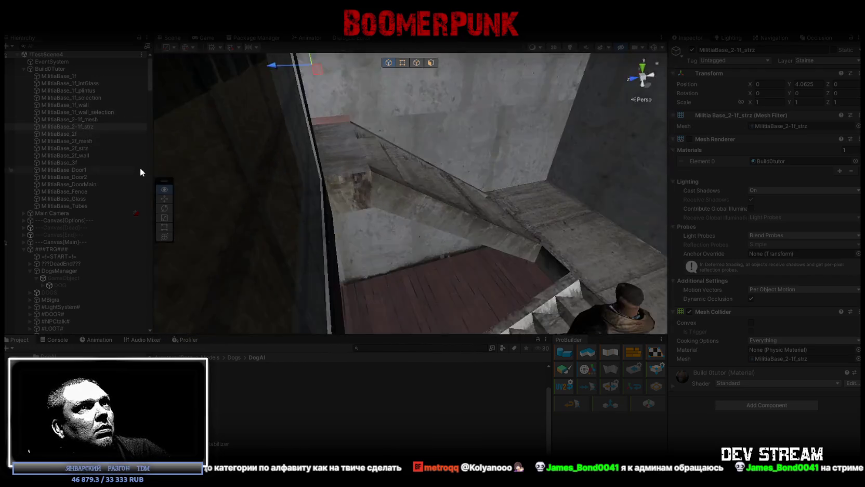
pyautogui.moveTo(74, 203)
pyautogui.mouseDown(button='right')
pyautogui.moveTo(45, 188)
pyautogui.moveTo(91, 201)
pyautogui.moveTo(251, 217)
pyautogui.moveTo(117, 212)
pyautogui.moveTo(107, 232)
pyautogui.moveTo(86, 171)
pyautogui.moveTo(123, 130)
pyautogui.moveTo(124, 144)
pyautogui.moveTo(351, 159)
pyautogui.moveTo(57, 131)
pyautogui.mouseUp(button='right')
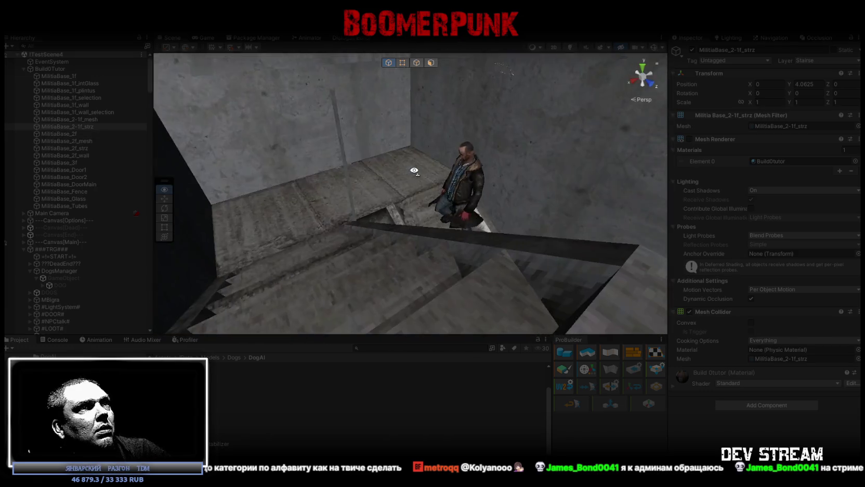
pyautogui.moveTo(57, 131)
pyautogui.mouseDown(button='right')
pyautogui.moveTo(856, 124)
pyautogui.moveTo(386, 157)
pyautogui.moveTo(415, 157)
pyautogui.mouseUp(button='right')
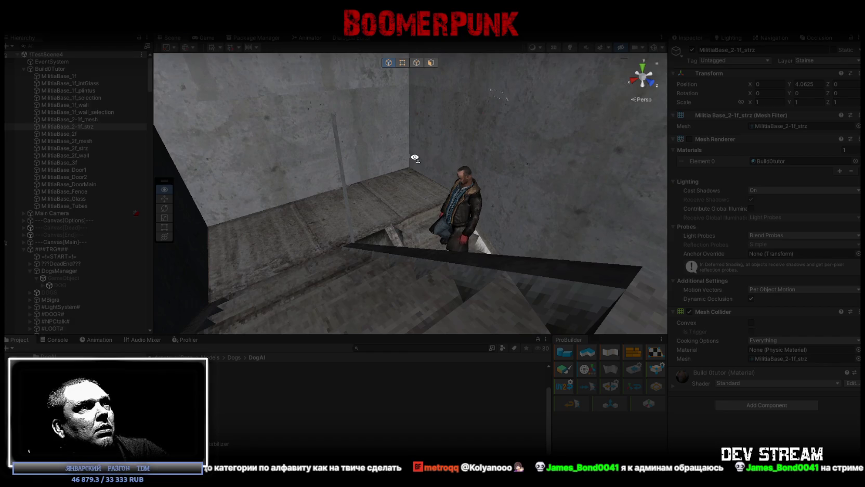
pyautogui.moveTo(415, 157); pyautogui.dragTo(234, 156, button='right')
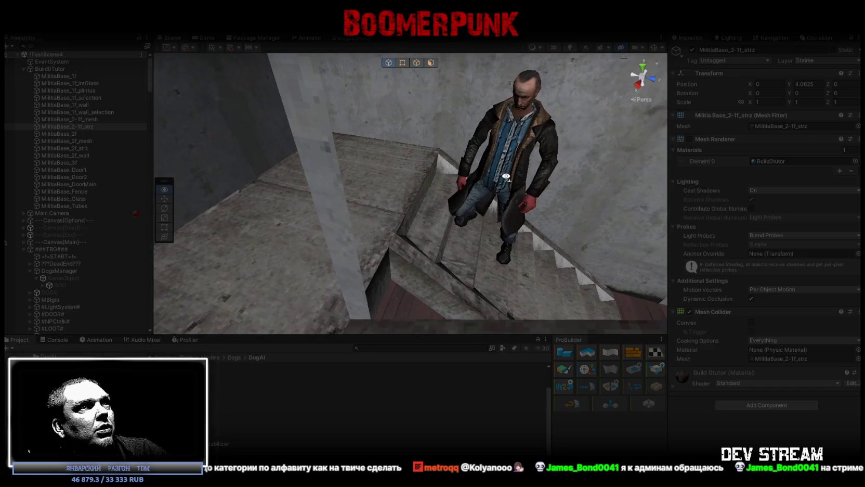
pyautogui.moveTo(233, 156); pyautogui.dragTo(508, 177, button='right')
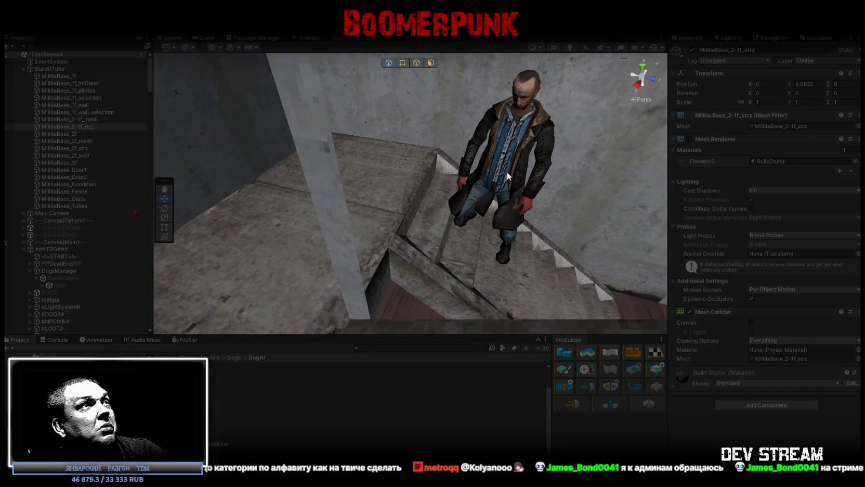
pyautogui.click(207, 37)
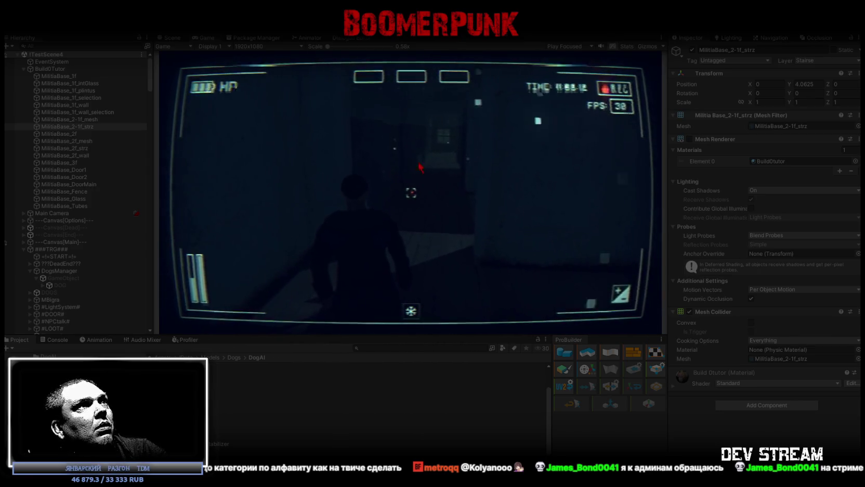
# - Maximize the Game view, play out in the snowy yard, and open the in-game camera menu
pyautogui.doubleClick(204, 38)
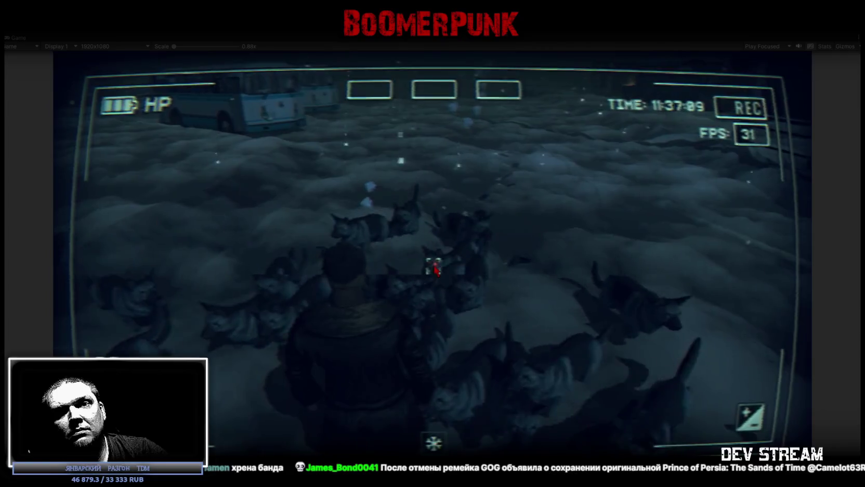
pyautogui.press('Tab')
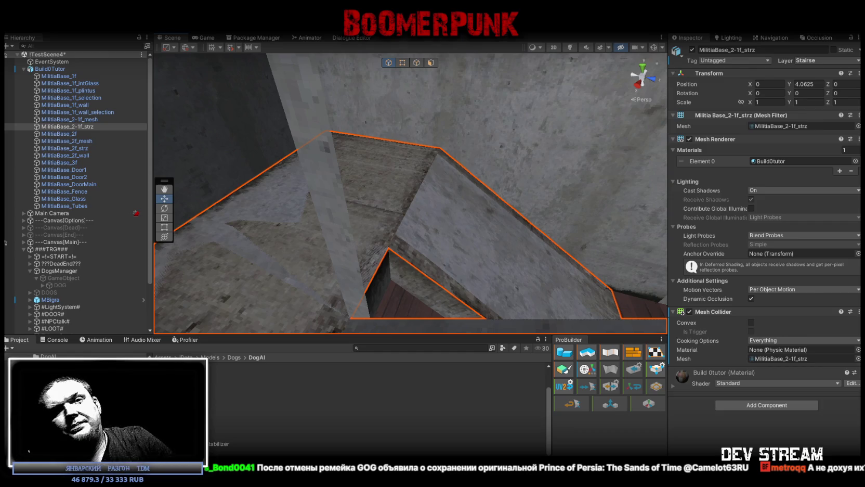
# - Fly into the stairwell opening, show the Console log, then survey the courtyard's cars and doors
pyautogui.moveTo(506, 154); pyautogui.dragTo(664, 139, button='right')
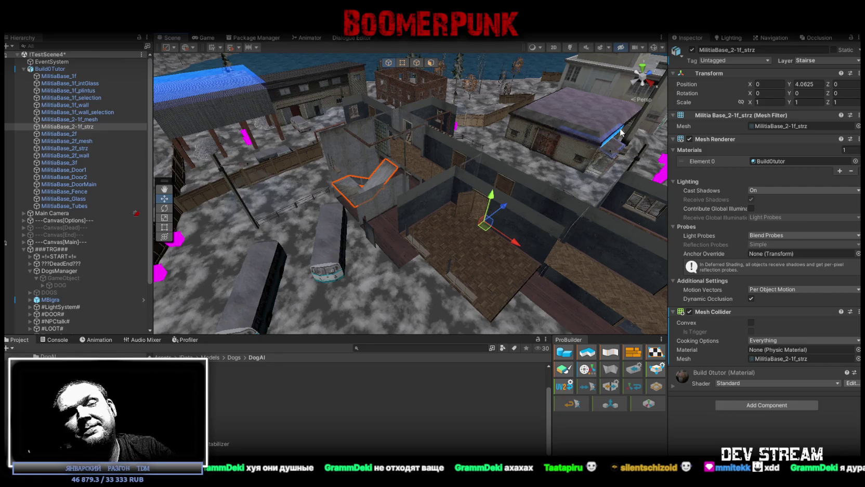
pyautogui.click(54, 339)
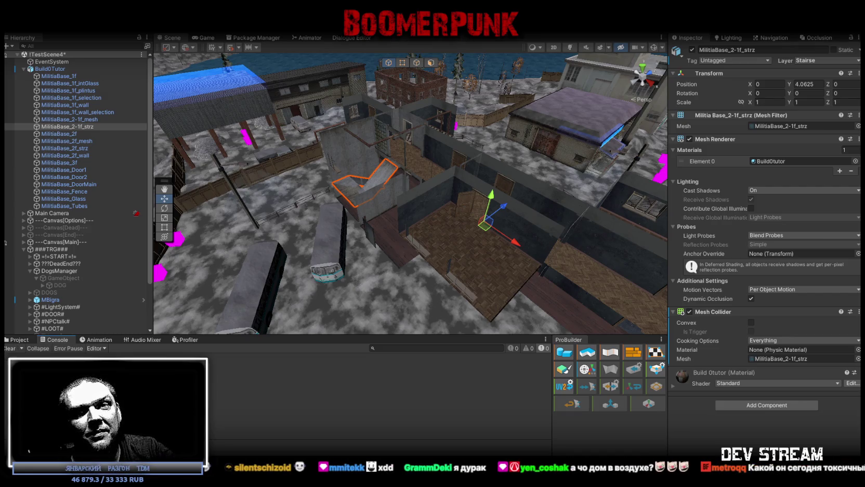
pyautogui.moveTo(601, 290)
pyautogui.keyDown('alt'); pyautogui.mouseDown()
pyautogui.moveTo(458, 206)
pyautogui.moveTo(472, 189)
pyautogui.mouseUp(); pyautogui.keyUp('alt')
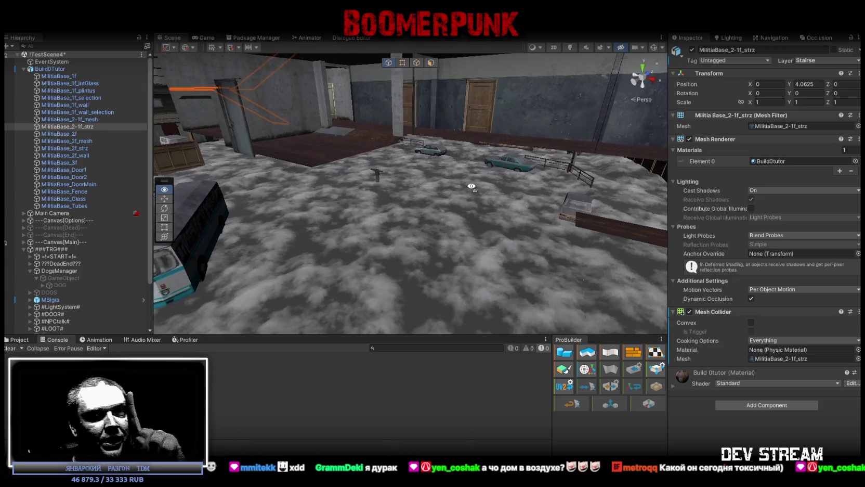
pyautogui.keyDown('alt'); pyautogui.moveTo(472, 189); pyautogui.dragTo(471, 189); pyautogui.keyUp('alt')
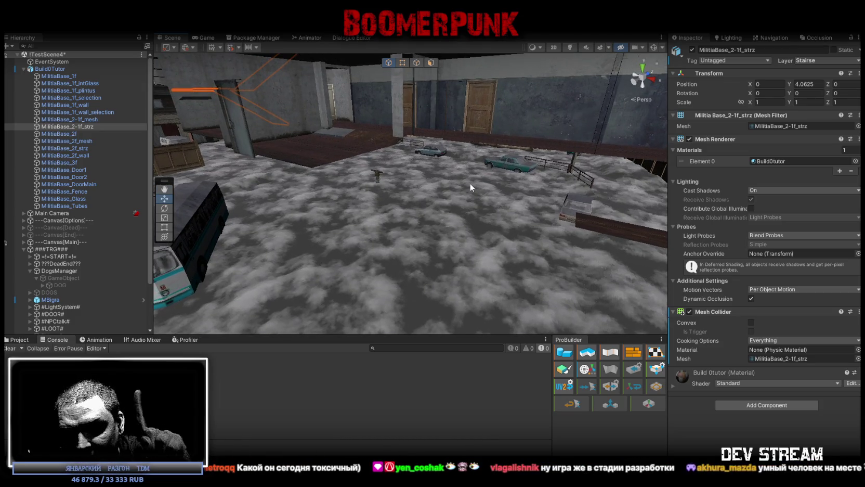
pyautogui.keyDown('alt'); pyautogui.moveTo(484, 200); pyautogui.dragTo(495, 187); pyautogui.keyUp('alt')
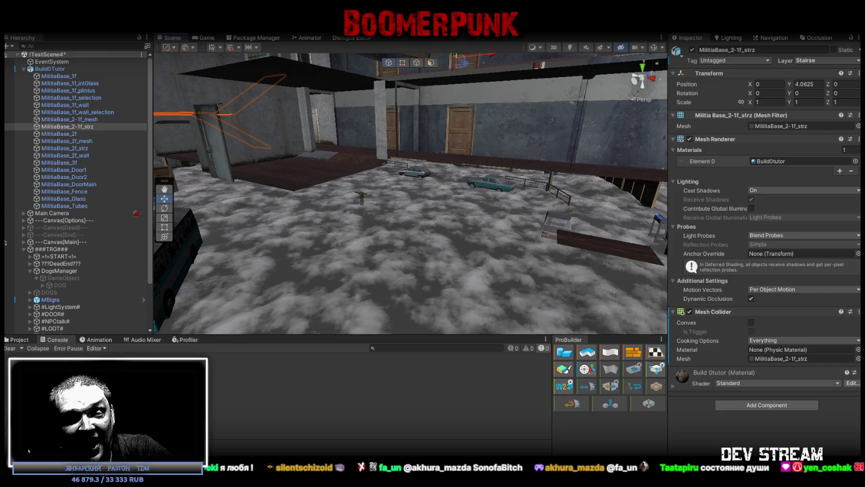
pyautogui.moveTo(437, 190)
pyautogui.mouseDown(button='right')
pyautogui.moveTo(379, 195)
pyautogui.moveTo(457, 223)
pyautogui.mouseUp(button='right')
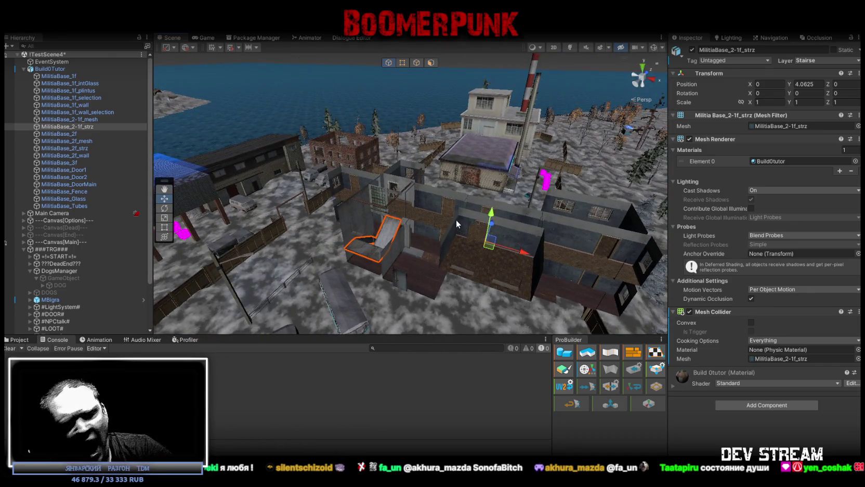
# - Select the door MilitiaBase_Door1 to show its Box Collider in the Inspector
pyautogui.moveTo(504, 218)
pyautogui.mouseDown(button='right')
pyautogui.moveTo(519, 199)
pyautogui.moveTo(337, 210)
pyautogui.moveTo(505, 259)
pyautogui.mouseUp(button='right')
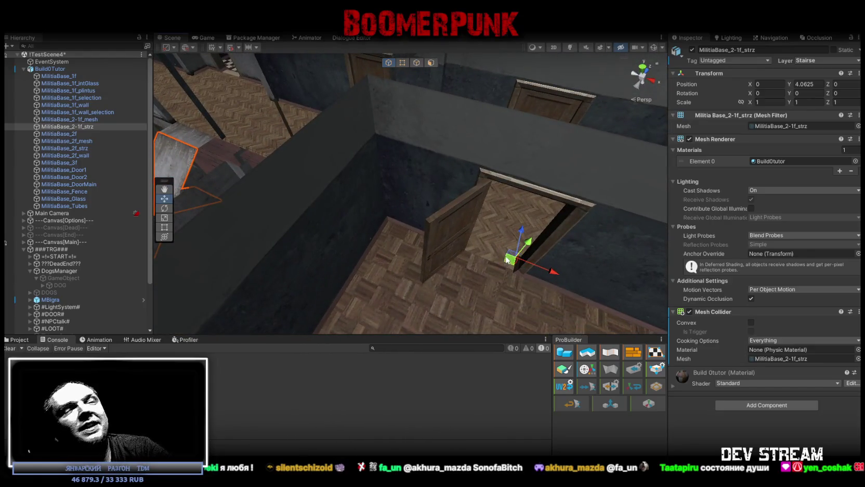
pyautogui.click(460, 212)
pyautogui.moveTo(452, 215)
pyautogui.mouseDown(button='right')
pyautogui.moveTo(498, 227)
pyautogui.moveTo(543, 220)
pyautogui.moveTo(102, 122)
pyautogui.moveTo(125, 130)
pyautogui.mouseUp(button='right')
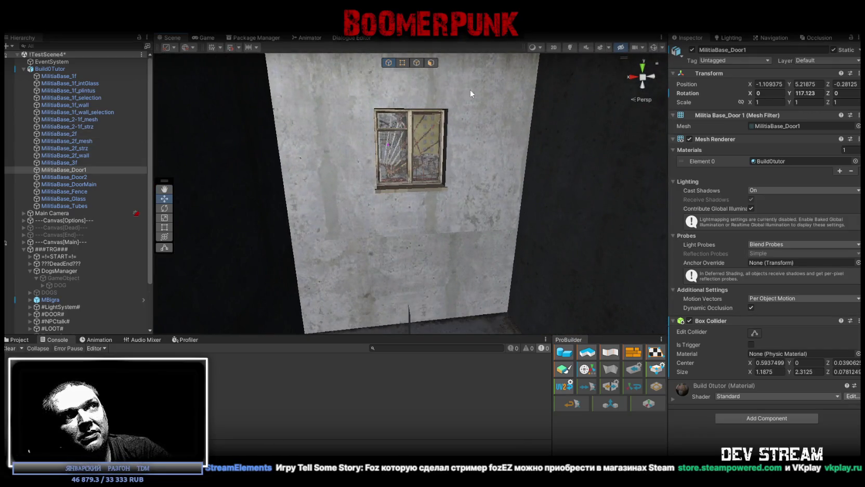
# - Fly the view to the windowed wall near the door, then switch back to Blockbench
pyautogui.moveTo(493, 159)
pyautogui.mouseDown(button='right')
pyautogui.moveTo(411, 166)
pyautogui.moveTo(489, 211)
pyautogui.mouseUp(button='right')
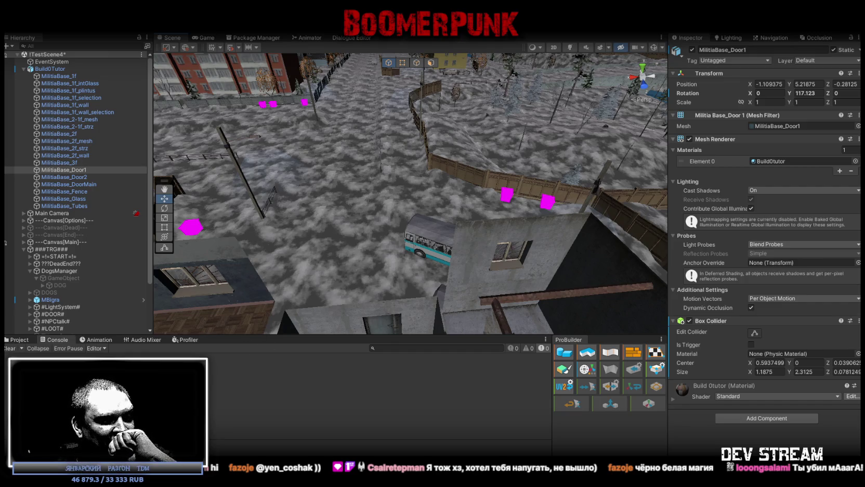
pyautogui.hotkey('alt', 'Tab')
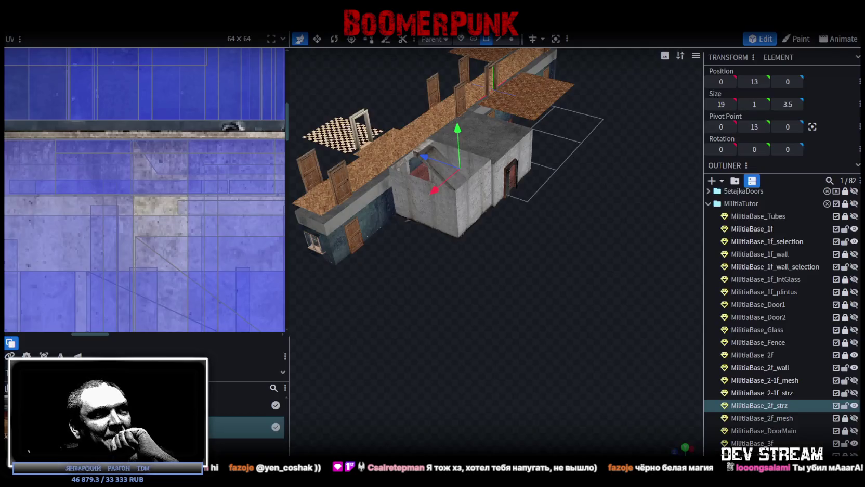
# - Orbit to an angled top view and select the 24 by 16.5 first-floor plate MilitiaBase_1f
pyautogui.moveTo(402, 201)
pyautogui.mouseDown(button='right')
pyautogui.moveTo(548, 220)
pyautogui.moveTo(607, 257)
pyautogui.moveTo(622, 258)
pyautogui.moveTo(598, 222)
pyautogui.mouseUp(button='right')
pyautogui.moveTo(437, 264); pyautogui.dragTo(435, 138, button='middle')
pyautogui.moveTo(435, 138)
pyautogui.mouseDown(button='right')
pyautogui.moveTo(514, 188)
pyautogui.moveTo(512, 176)
pyautogui.mouseUp(button='right')
pyautogui.scroll(-5, 512, 176)
pyautogui.click(500, 232)
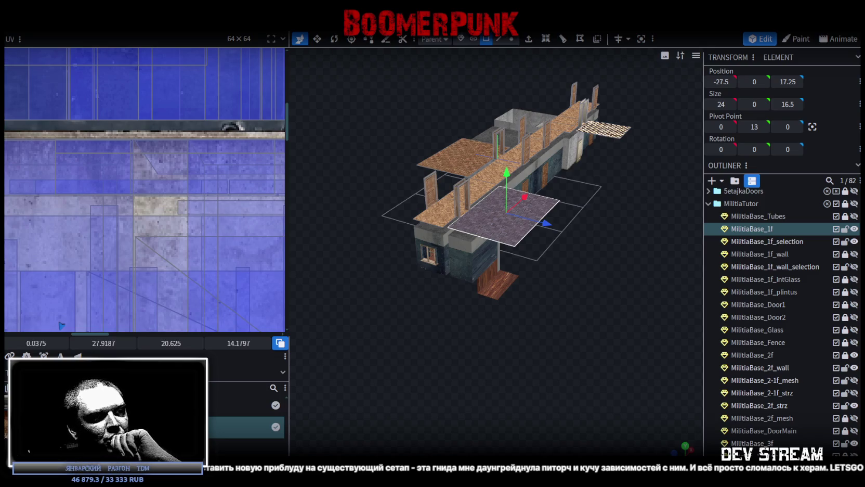
# - Play the YouTube video at 1.35x speed and move its window up-right to uncover Blockbench
pyautogui.hotkey('alt', 'Tab')
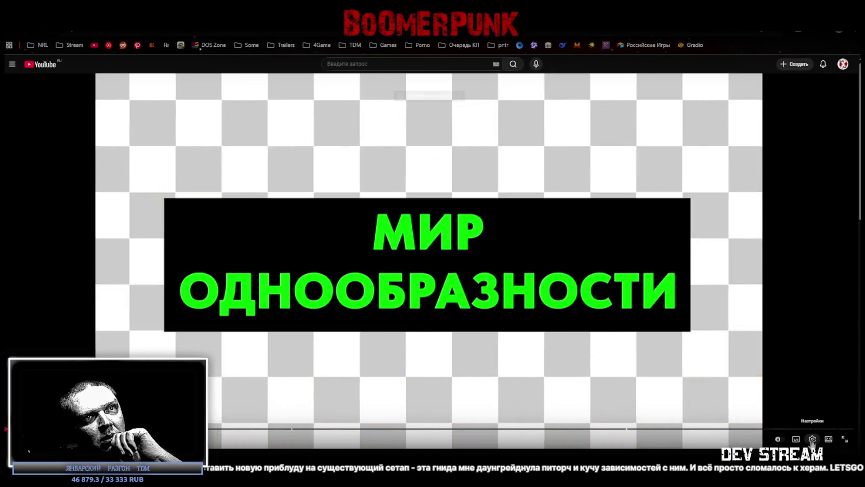
pyautogui.click(812, 438)
pyautogui.click(789, 399)
pyautogui.click(812, 340)
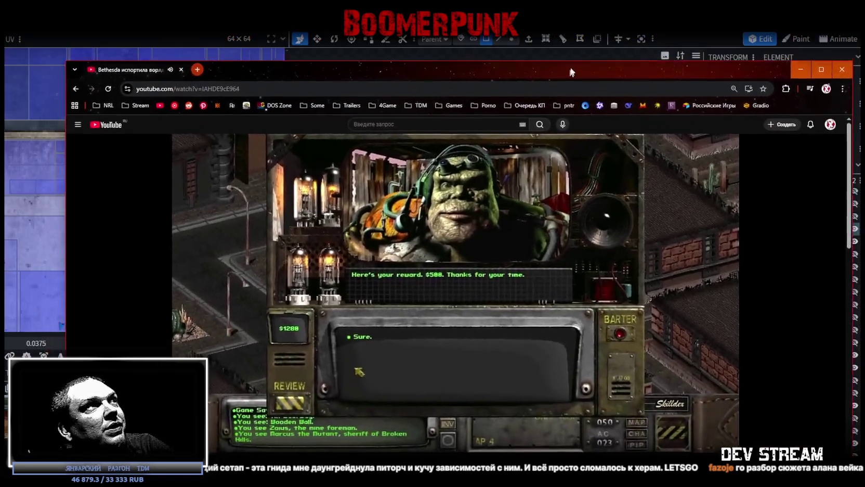
pyautogui.moveTo(569, 72); pyautogui.dragTo(587, 42)
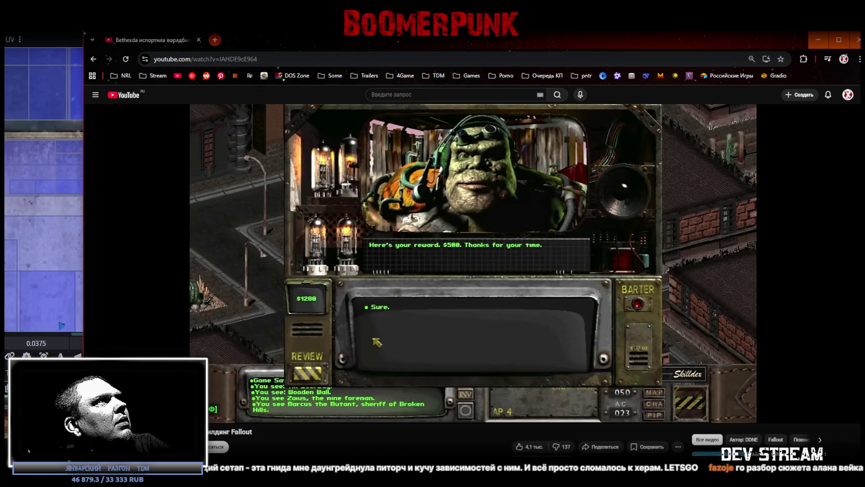
# - Minimize the browser to reveal the Blockbench model, later bringing the Fallout video back beside it
pyautogui.click(818, 39)
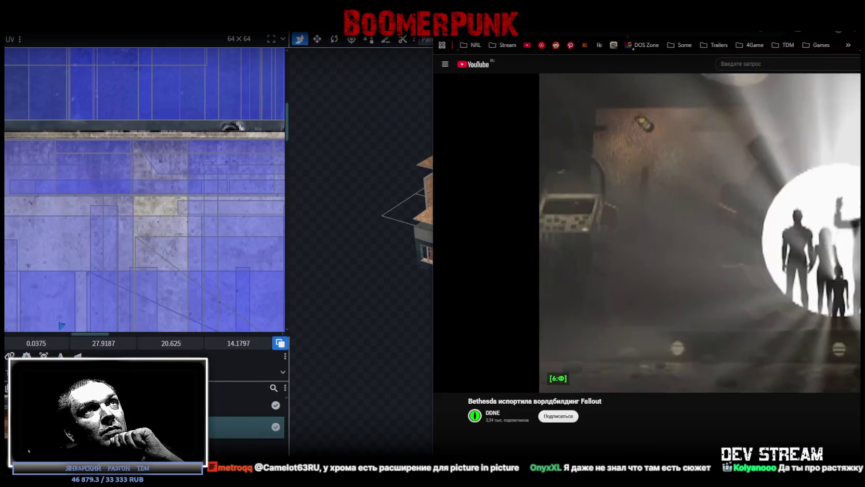
pyautogui.hotkey('alt', 'Tab')
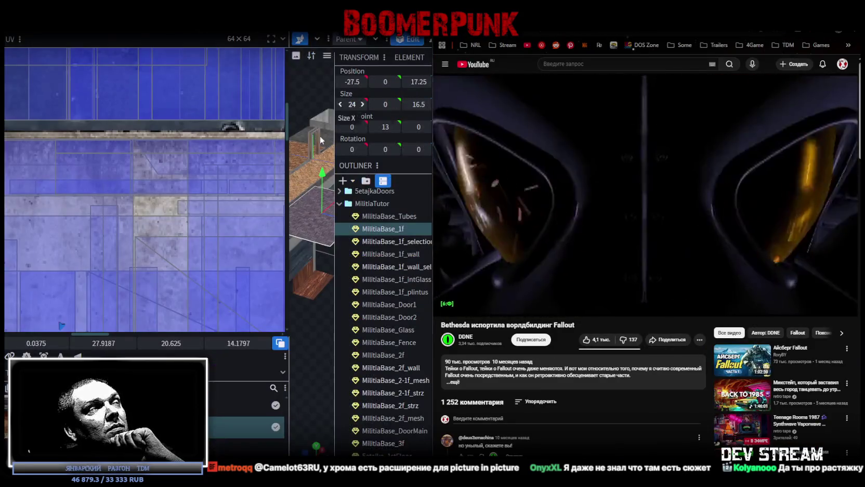
# - Snap Blockbench to the left half and widen its 3D viewport
pyautogui.press('super+Left')
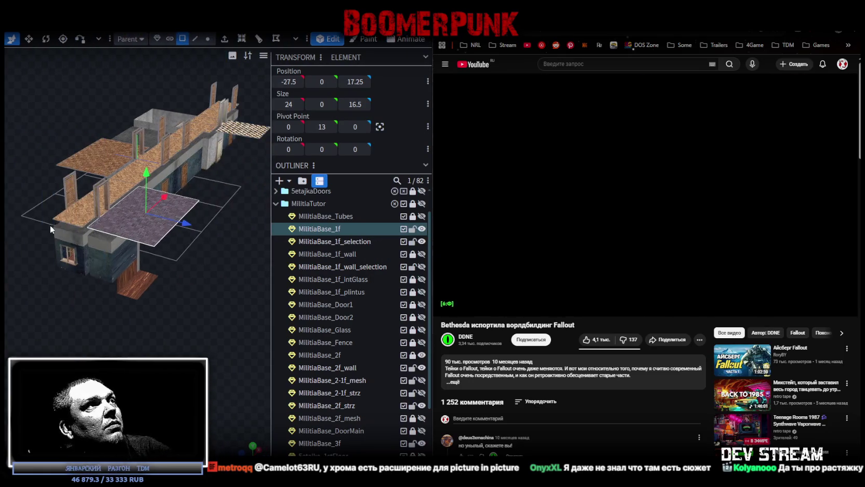
pyautogui.moveTo(270, 165); pyautogui.dragTo(290, 165)
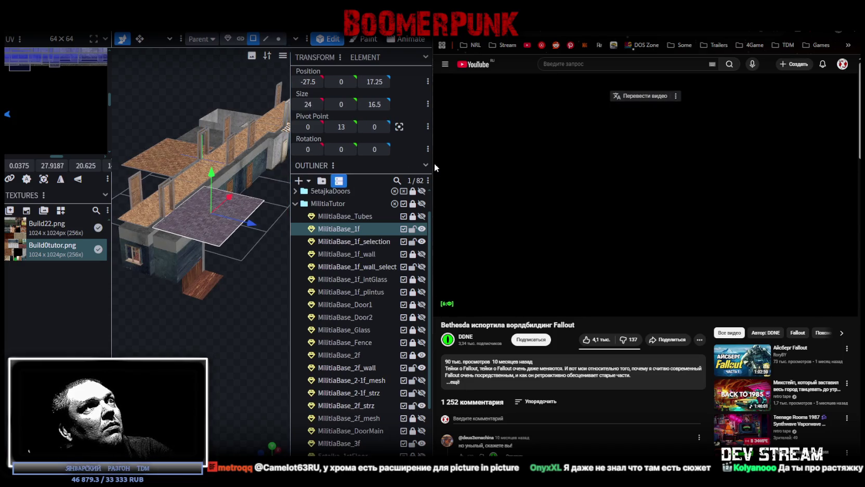
pyautogui.moveTo(434, 164); pyautogui.dragTo(588, 164)
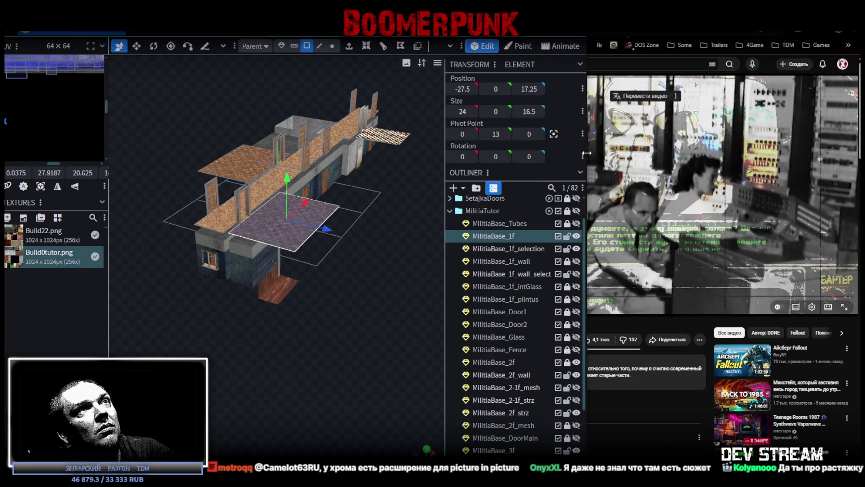
pyautogui.moveTo(590, 153)
pyautogui.mouseDown()
pyautogui.moveTo(434, 146)
pyautogui.moveTo(621, 148)
pyautogui.mouseUp()
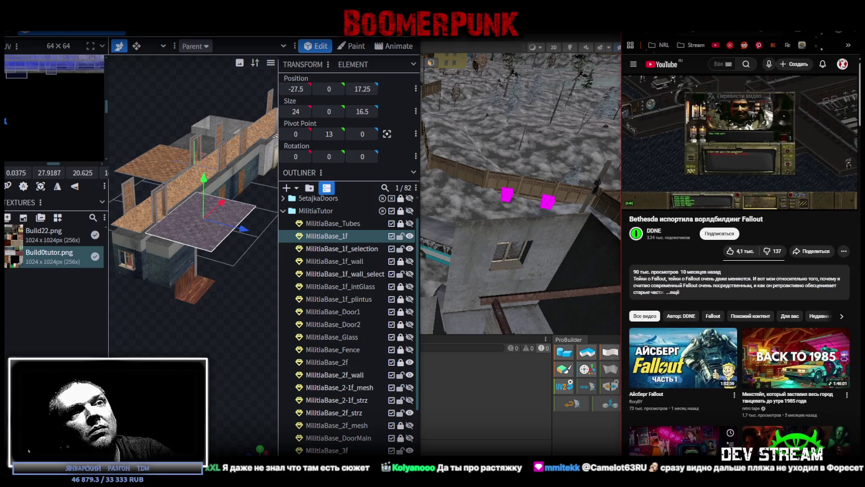
# - Shrink the video window and nudge it up-right so Unity shows underneath
pyautogui.doubleClick(770, 32)
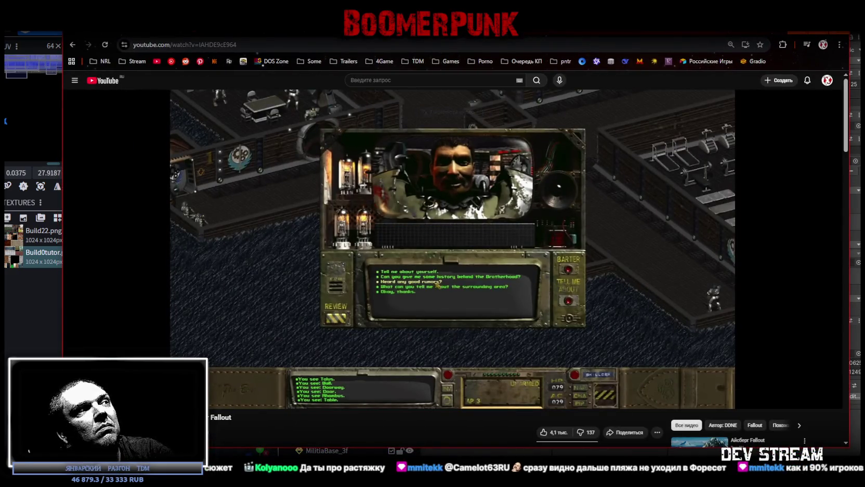
pyautogui.press('super+Down')
pyautogui.moveTo(470, 299)
pyautogui.mouseDown()
pyautogui.moveTo(530, 260)
pyautogui.moveTo(554, 300)
pyautogui.mouseUp()
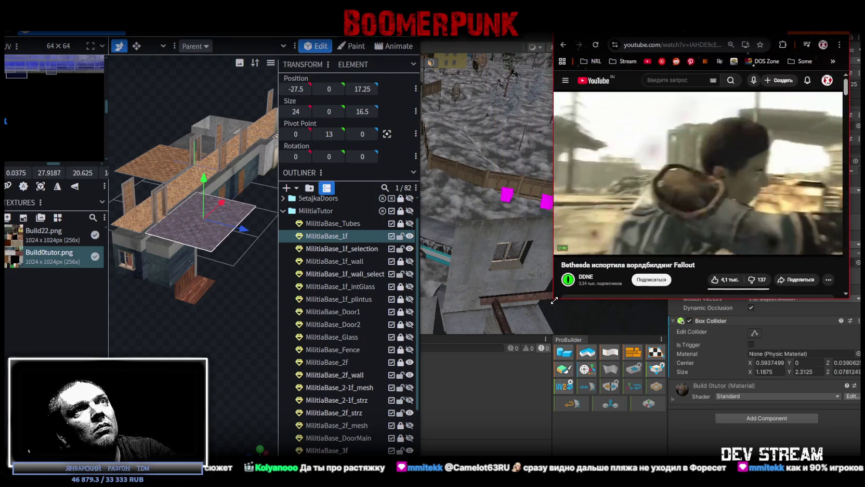
pyautogui.moveTo(676, 34); pyautogui.dragTo(692, 22)
# - Take Blockbench out of full screen, check Unity, then widen Blockbench toward the right
pyautogui.moveTo(208, 28)
pyautogui.mouseDown()
pyautogui.moveTo(16, 78)
pyautogui.moveTo(1, 104)
pyautogui.mouseUp()
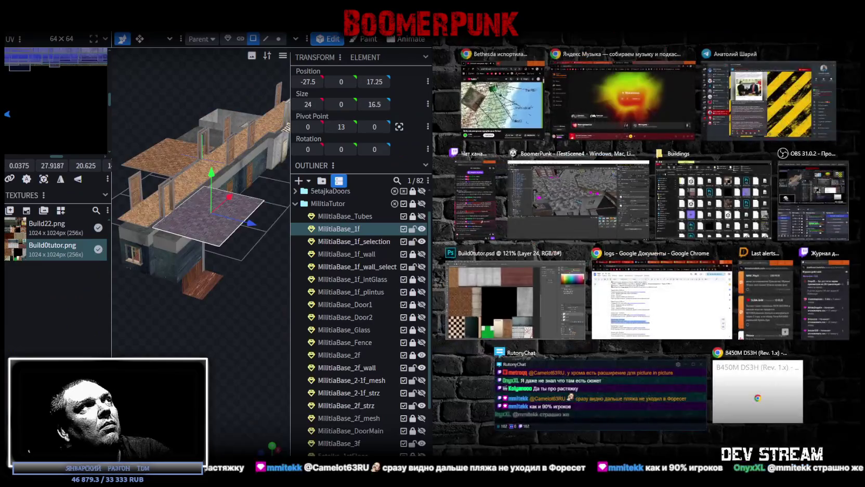
pyautogui.press('Escape')
pyautogui.hotkey('alt', 'Tab')
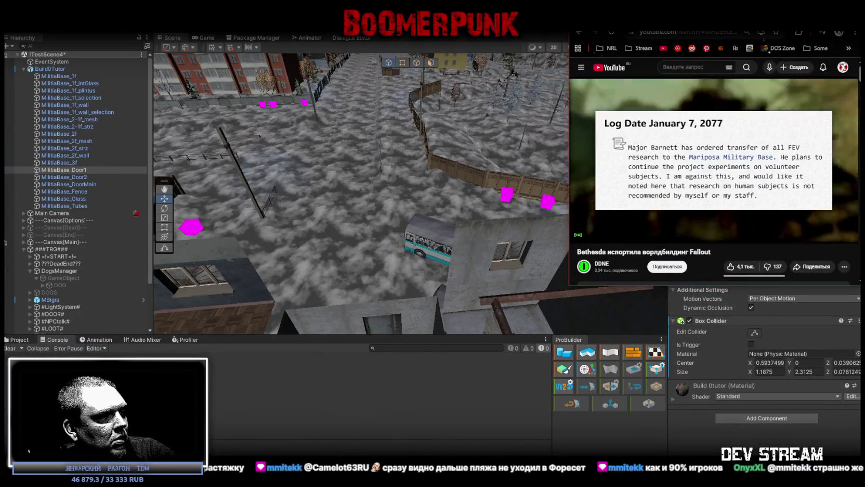
pyautogui.hotkey('alt', 'Tab')
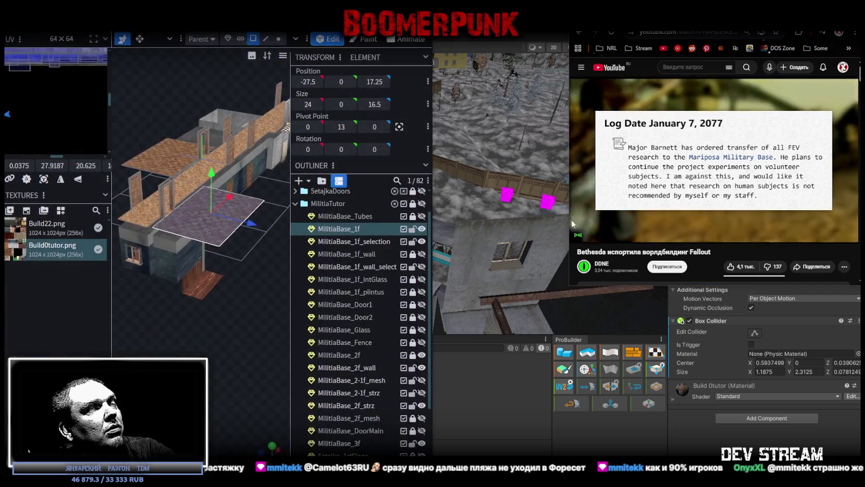
pyautogui.moveTo(430, 166); pyautogui.dragTo(570, 184)
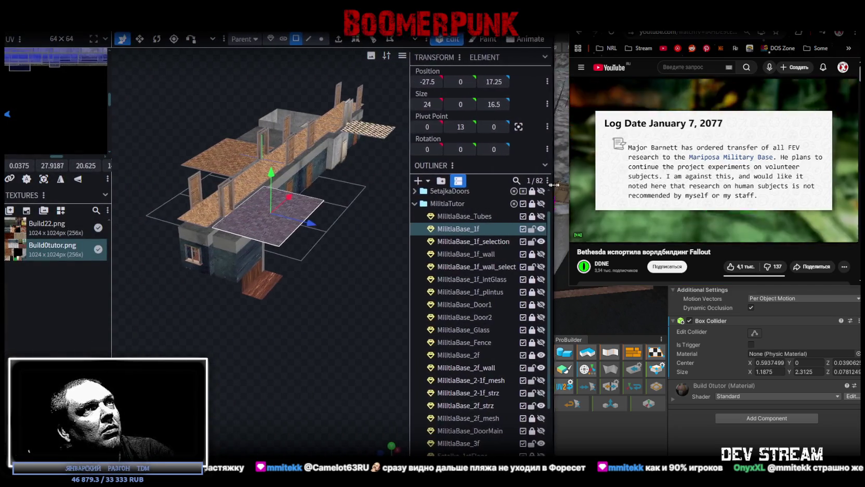
pyautogui.scroll(-3, 285, 215)
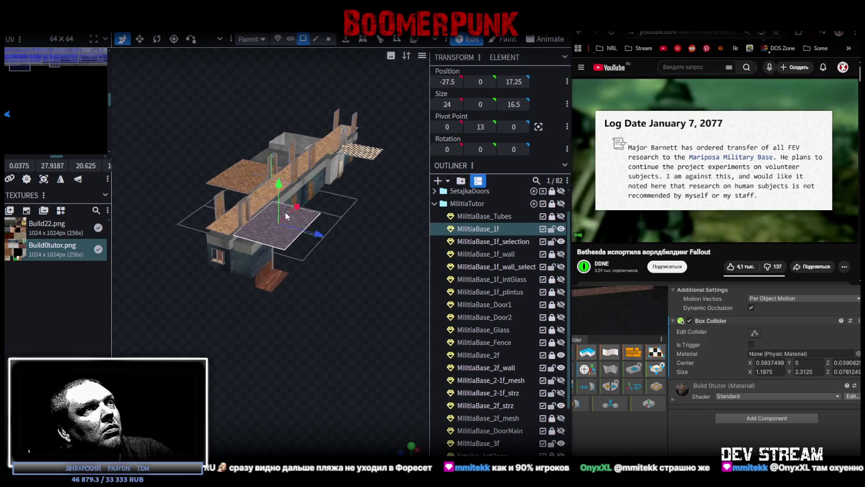
# - Orbit and zoom out to view the whole militia base from above, then pause the video
pyautogui.moveTo(281, 200)
pyautogui.mouseDown()
pyautogui.moveTo(237, 196)
pyautogui.moveTo(284, 183)
pyautogui.mouseUp()
pyautogui.scroll(3, 284, 184)
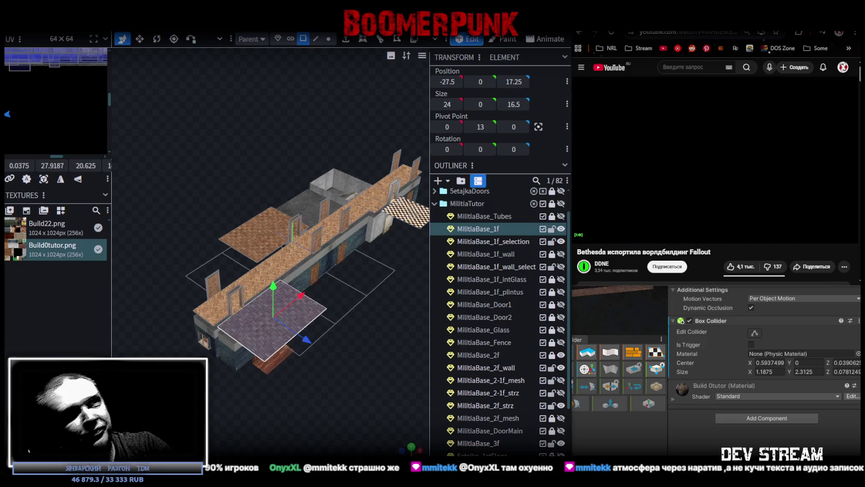
pyautogui.click(772, 186)
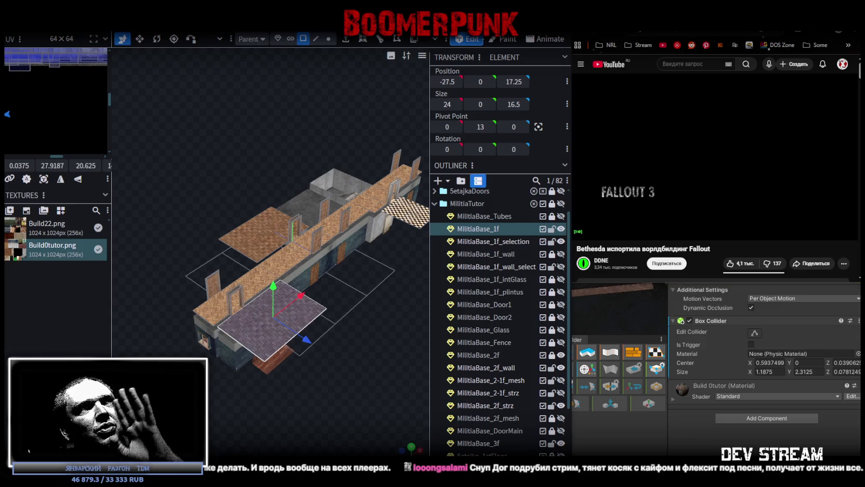
pyautogui.moveTo(571, 294); pyautogui.dragTo(567, 294)
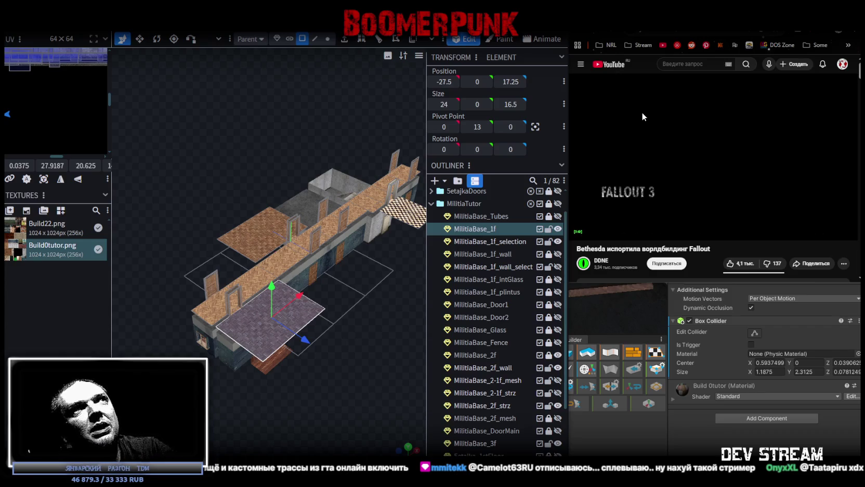
pyautogui.click(642, 112)
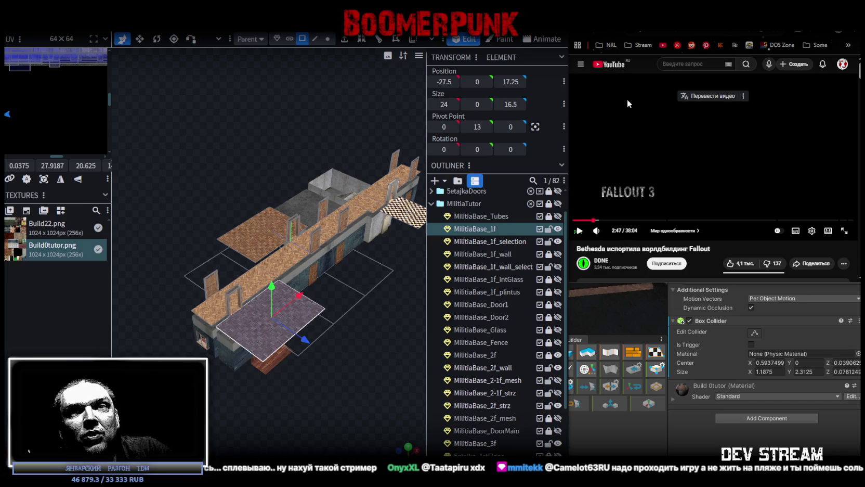
pyautogui.click(650, 30)
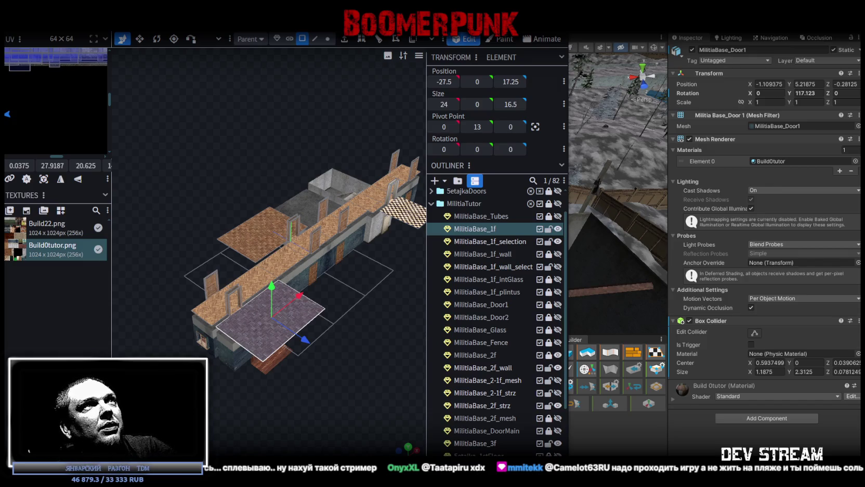
# - Maximize the Blockbench window to full screen with Win+Up
pyautogui.press('super+Up')
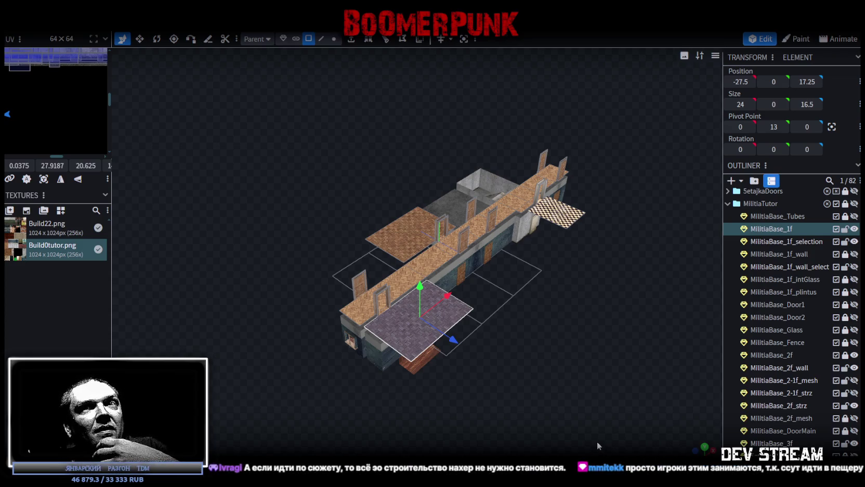
# - Select the 12.5 × 0 × 6 plate at the wooden pillar's foot and orbit closely around it
pyautogui.moveTo(595, 419)
pyautogui.mouseDown()
pyautogui.moveTo(584, 360)
pyautogui.moveTo(596, 343)
pyautogui.moveTo(485, 372)
pyautogui.moveTo(557, 369)
pyautogui.moveTo(479, 348)
pyautogui.moveTo(374, 277)
pyautogui.mouseUp()
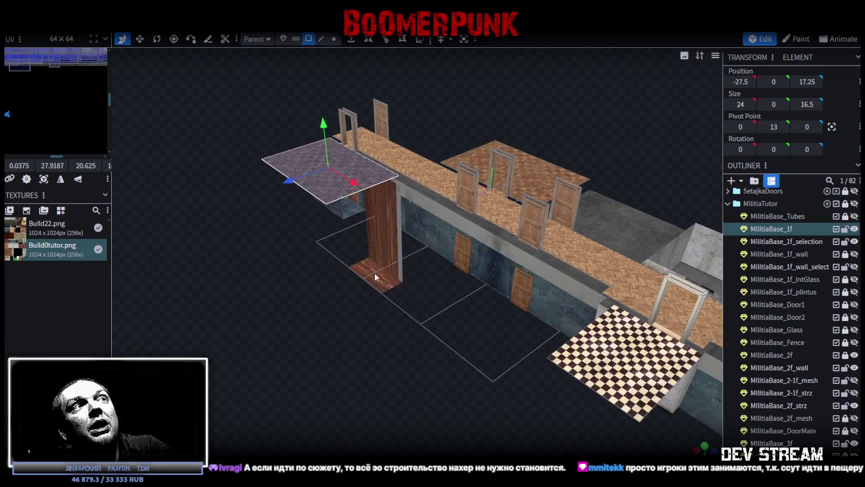
pyautogui.click(375, 277)
pyautogui.moveTo(456, 323)
pyautogui.mouseDown()
pyautogui.moveTo(519, 284)
pyautogui.moveTo(485, 312)
pyautogui.mouseUp()
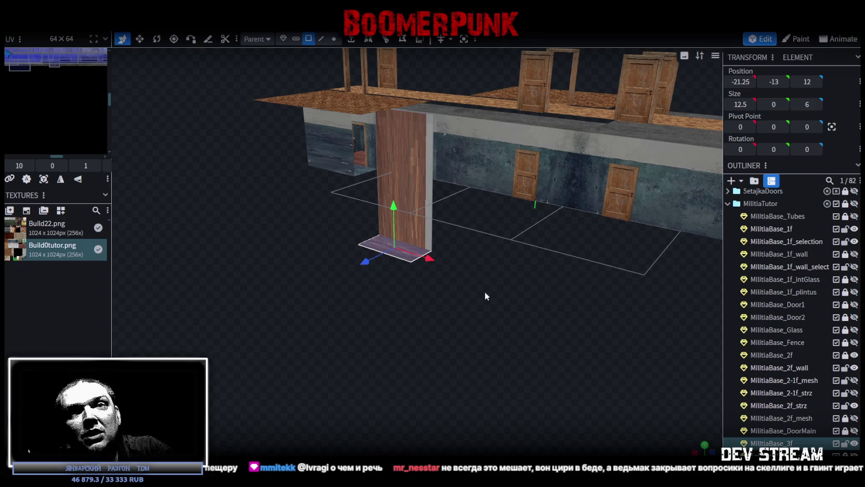
pyautogui.moveTo(485, 297); pyautogui.dragTo(494, 283)
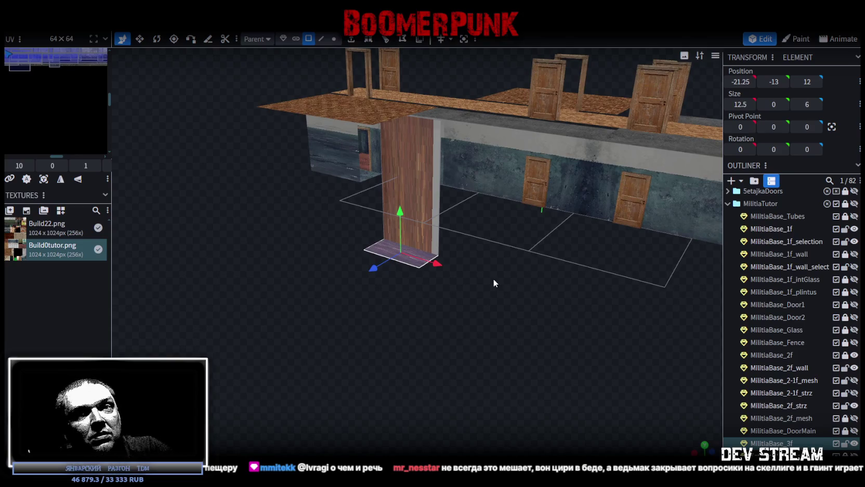
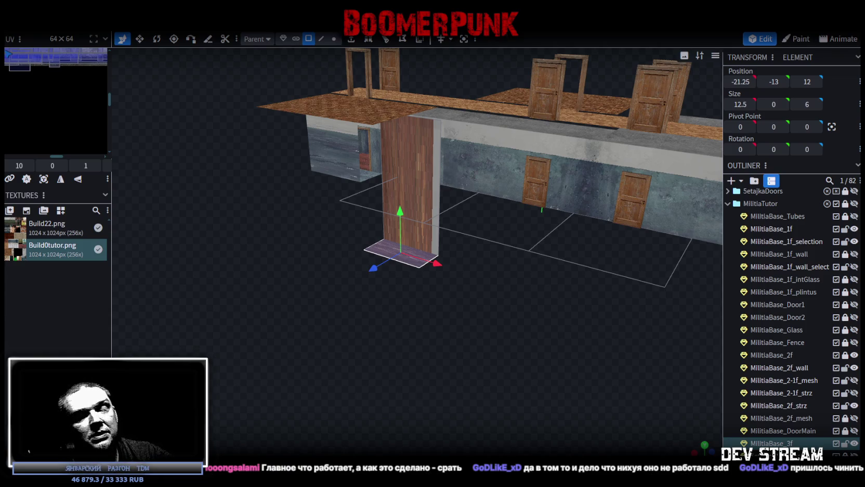
# - Hide the other parts of the base, leaving only the MilitiaBase_2-1f_mesh staircase visible
pyautogui.scroll(3, 323, 248)
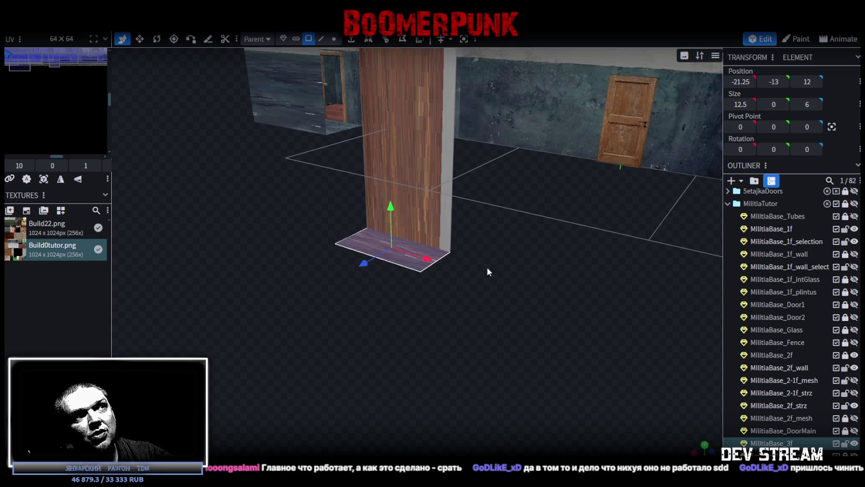
pyautogui.click(427, 188)
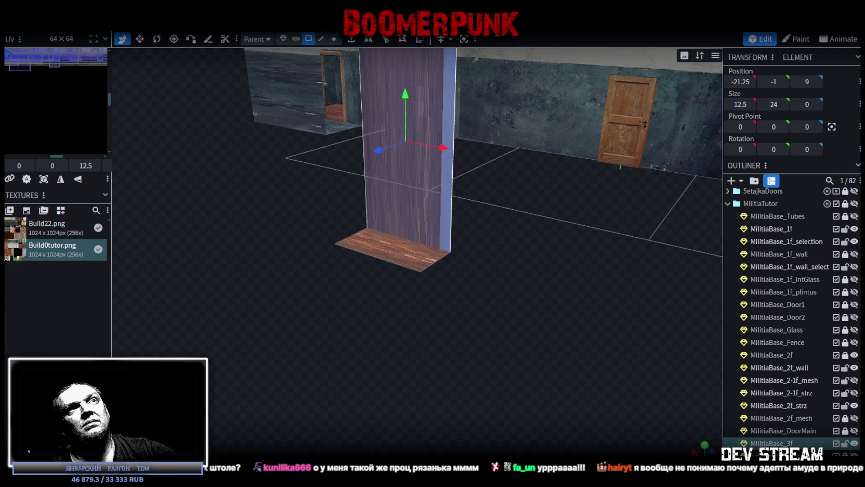
pyautogui.click(854, 380)
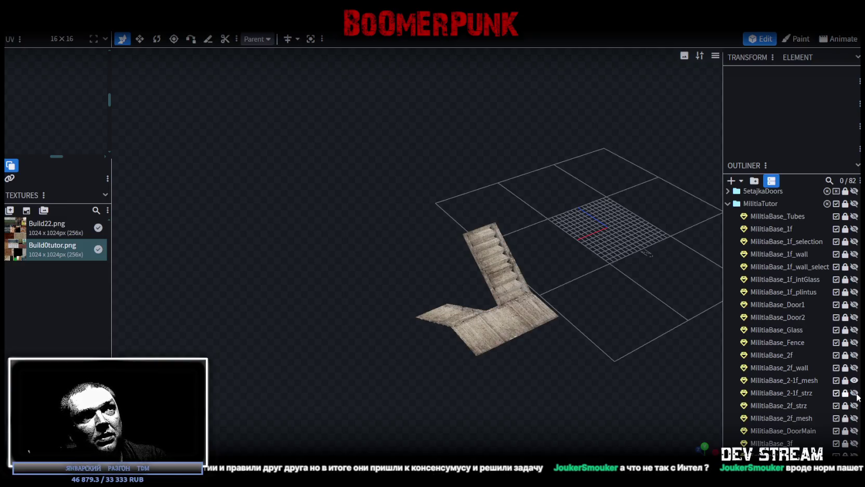
# - Select the side faces of both stair flights on MilitiaBase_2-1f_mesh in face mode
pyautogui.doubleClick(783, 380)
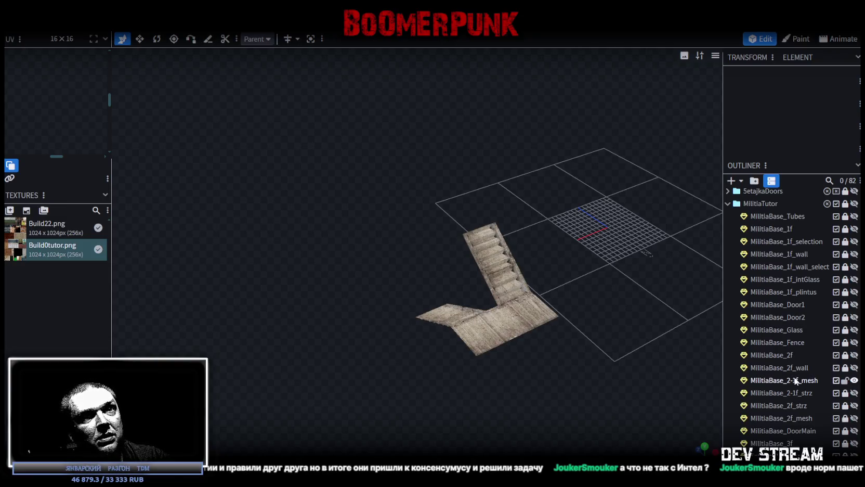
pyautogui.moveTo(646, 337)
pyautogui.mouseDown()
pyautogui.moveTo(557, 294)
pyautogui.moveTo(596, 265)
pyautogui.mouseUp()
pyautogui.scroll(5, 598, 267)
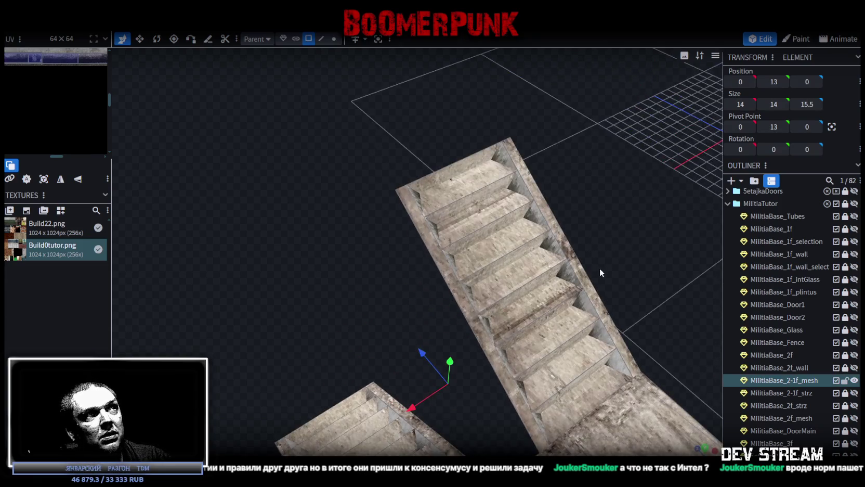
pyautogui.click(306, 41)
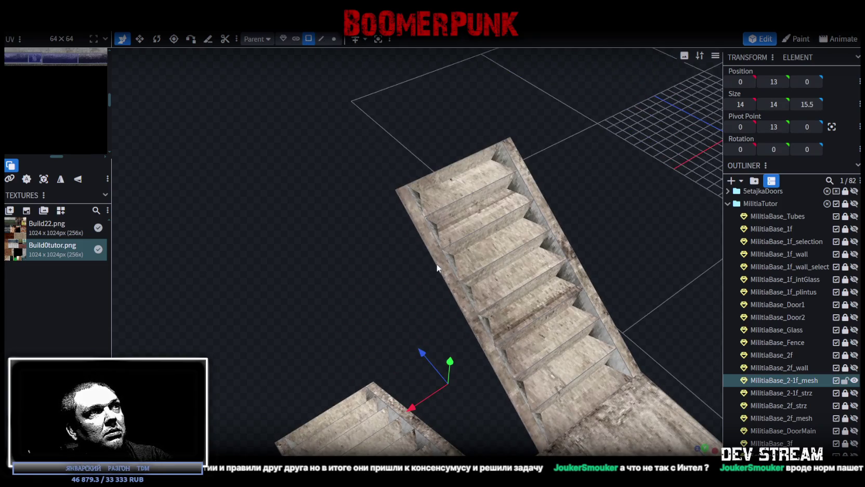
pyautogui.click(444, 264)
pyautogui.moveTo(327, 273)
pyautogui.mouseDown()
pyautogui.moveTo(272, 246)
pyautogui.moveTo(484, 259)
pyautogui.moveTo(511, 243)
pyautogui.mouseUp()
pyautogui.scroll(5, 364, 315)
pyautogui.keyDown('shift'); pyautogui.click(333, 317); pyautogui.keyUp('shift')
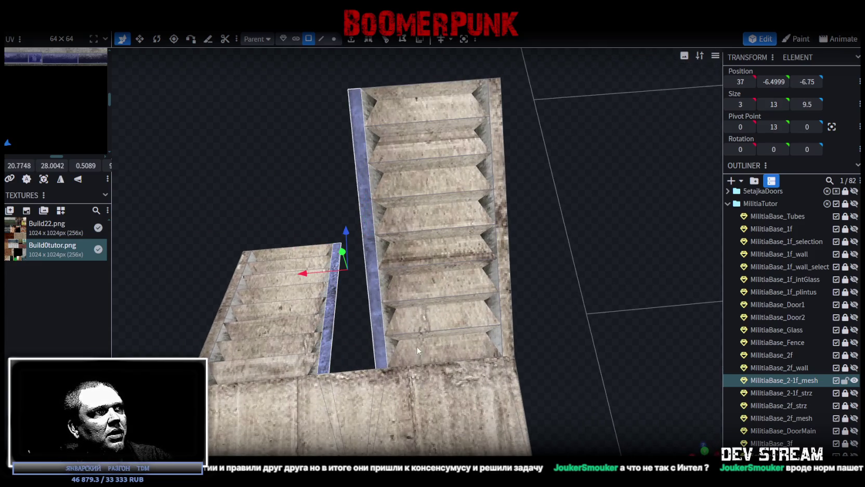
pyautogui.scroll(-5, 416, 346)
pyautogui.moveTo(622, 327); pyautogui.dragTo(646, 339)
pyautogui.scroll(2, 522, 351)
pyautogui.scroll(3, 520, 353)
pyautogui.moveTo(518, 357)
pyautogui.mouseDown()
pyautogui.moveTo(637, 270)
pyautogui.moveTo(617, 270)
pyautogui.mouseUp()
pyautogui.scroll(2, 606, 291)
pyautogui.scroll(-3, 590, 354)
pyautogui.scroll(3, 492, 362)
pyautogui.moveTo(492, 365)
pyautogui.mouseDown()
pyautogui.moveTo(641, 320)
pyautogui.moveTo(589, 333)
pyautogui.mouseUp()
pyautogui.scroll(2, 571, 312)
# - Copy and paste the two side faces as raised strips, then show MilitiaBase_1f_wall again
pyautogui.rightClick(496, 252)
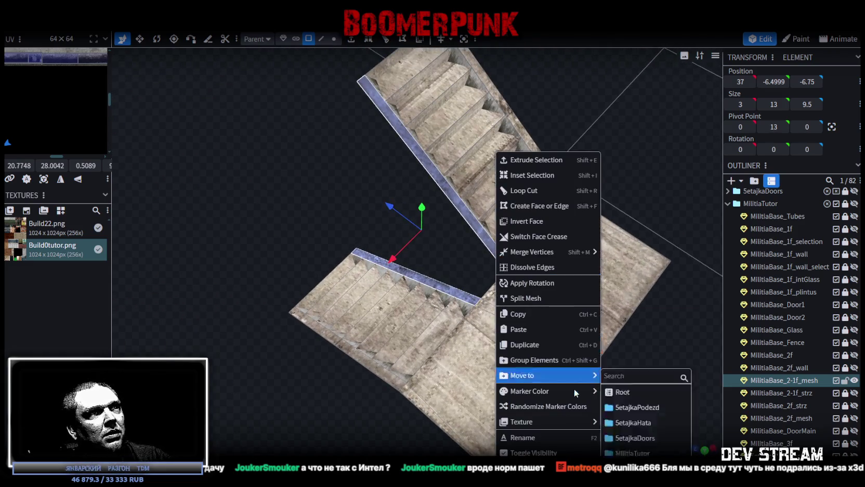
pyautogui.click(538, 314)
pyautogui.rightClick(492, 253)
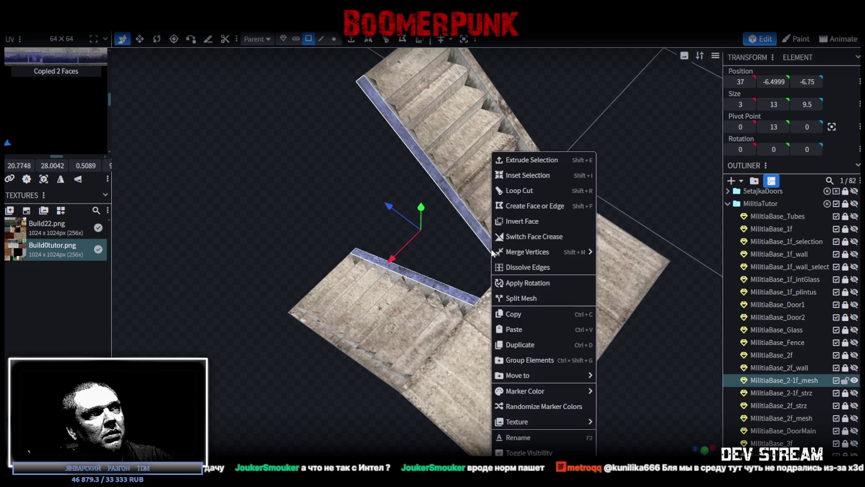
pyautogui.click(527, 328)
pyautogui.click(559, 337)
pyautogui.moveTo(591, 333)
pyautogui.mouseDown()
pyautogui.moveTo(553, 240)
pyautogui.moveTo(586, 203)
pyautogui.moveTo(585, 253)
pyautogui.moveTo(503, 236)
pyautogui.moveTo(473, 247)
pyautogui.moveTo(471, 225)
pyautogui.mouseUp()
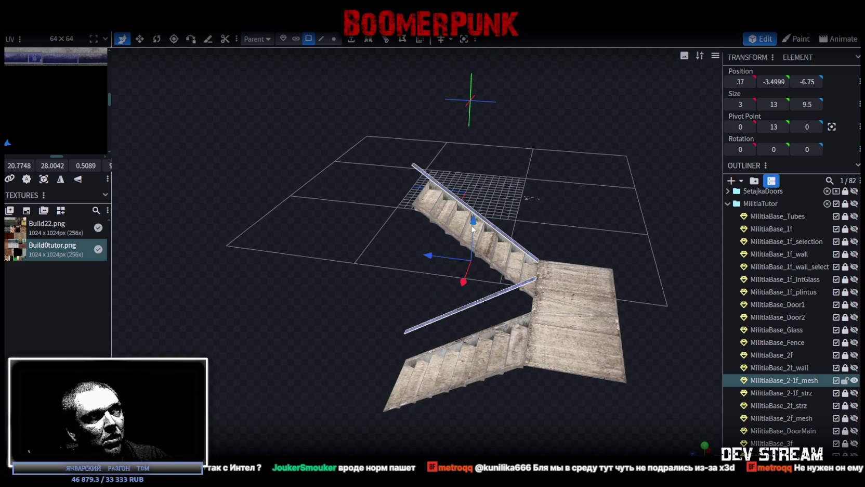
pyautogui.moveTo(610, 235)
pyautogui.mouseDown()
pyautogui.moveTo(624, 246)
pyautogui.moveTo(612, 207)
pyautogui.moveTo(613, 223)
pyautogui.mouseUp()
pyautogui.scroll(3, 613, 223)
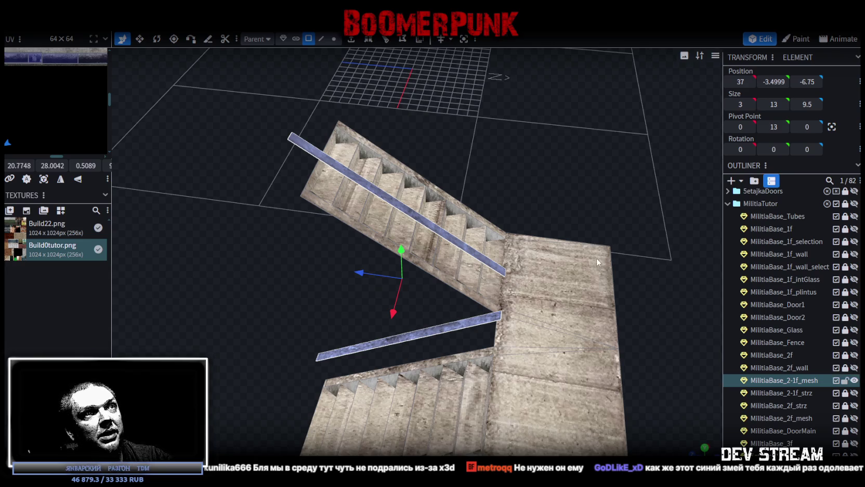
pyautogui.scroll(-2, 597, 258)
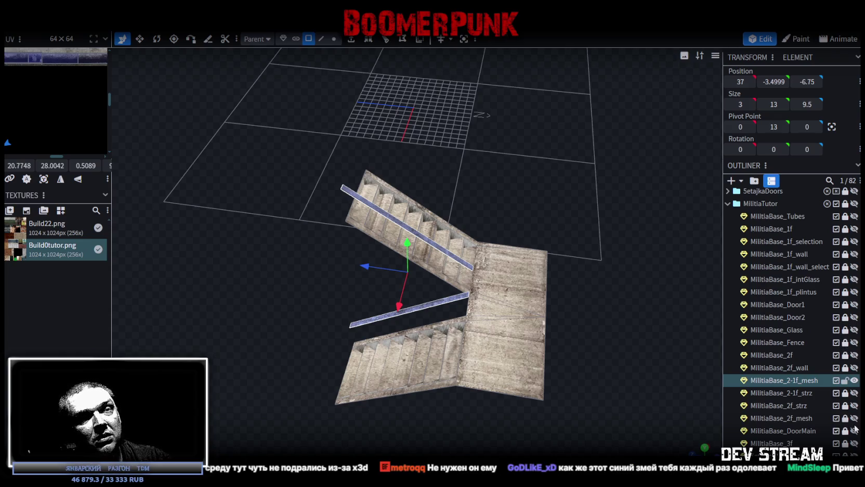
pyautogui.click(854, 253)
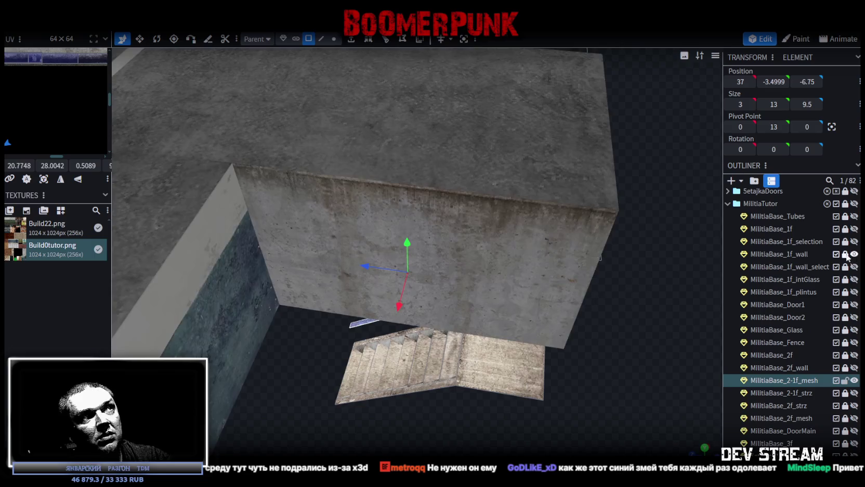
# - Select the short edge at the upper rail's end in edge mode
pyautogui.scroll(2, 599, 345)
pyautogui.scroll(2, 603, 351)
pyautogui.scroll(-3, 603, 351)
pyautogui.moveTo(494, 339)
pyautogui.mouseDown()
pyautogui.moveTo(362, 342)
pyautogui.moveTo(336, 270)
pyautogui.moveTo(351, 323)
pyautogui.moveTo(449, 326)
pyautogui.moveTo(399, 347)
pyautogui.moveTo(423, 342)
pyautogui.moveTo(453, 107)
pyautogui.mouseUp()
pyautogui.scroll(-2, 389, 354)
pyautogui.scroll(3, 393, 313)
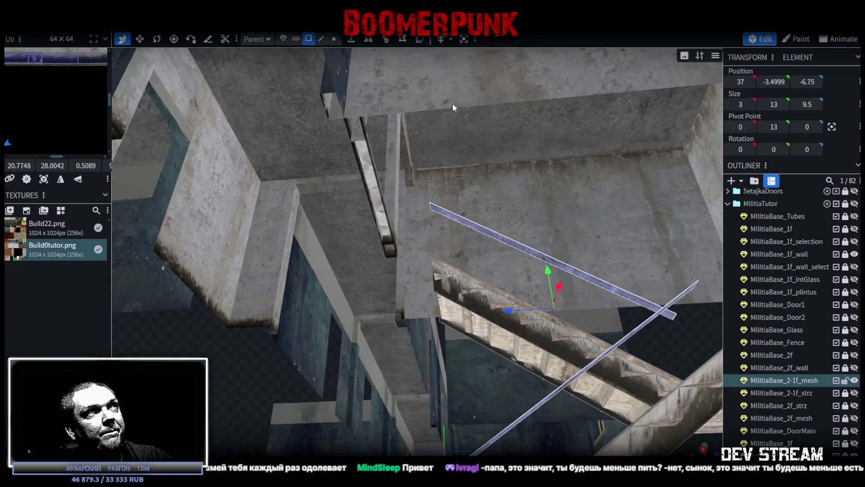
pyautogui.click(322, 38)
pyautogui.click(429, 205)
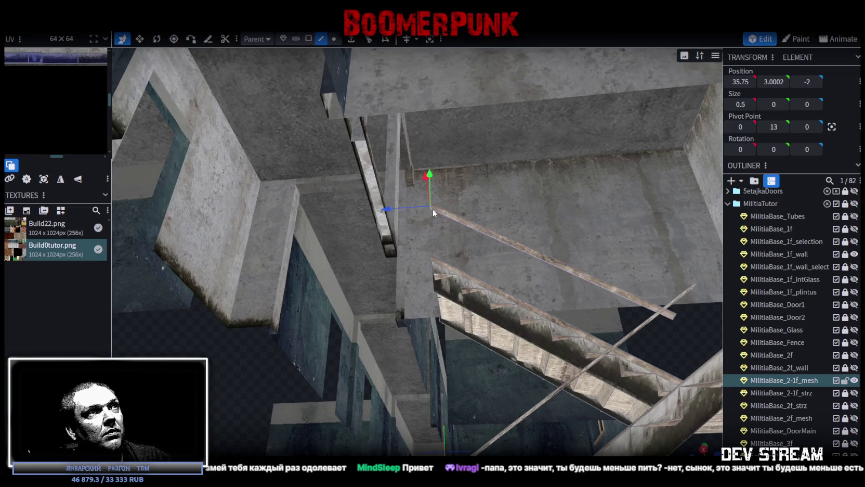
# - Extrude the rail-end edge along Z+ with an extend of 2
pyautogui.click(351, 39)
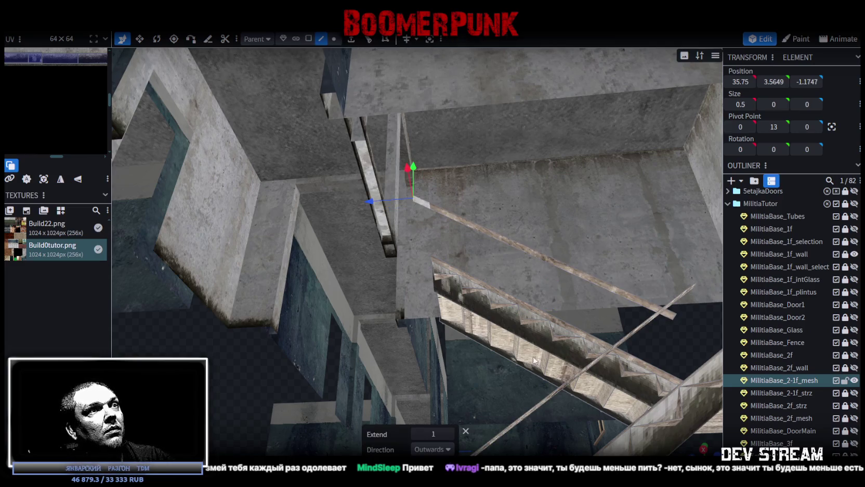
pyautogui.click(432, 448)
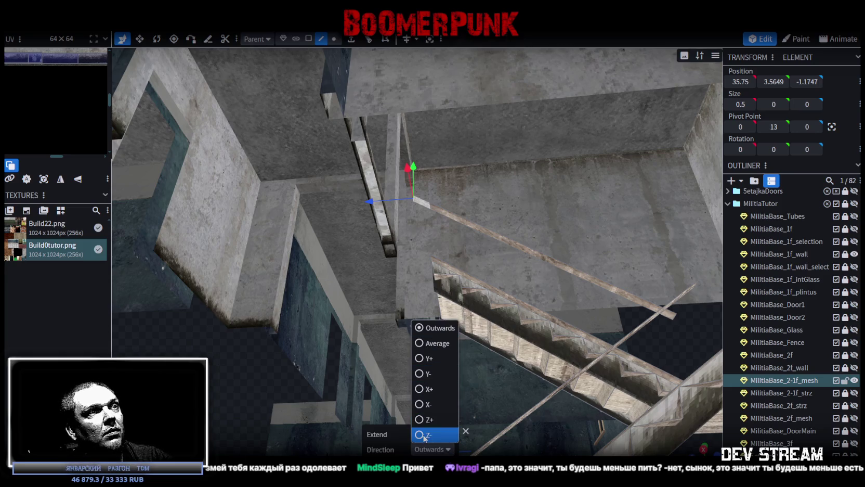
pyautogui.click(424, 419)
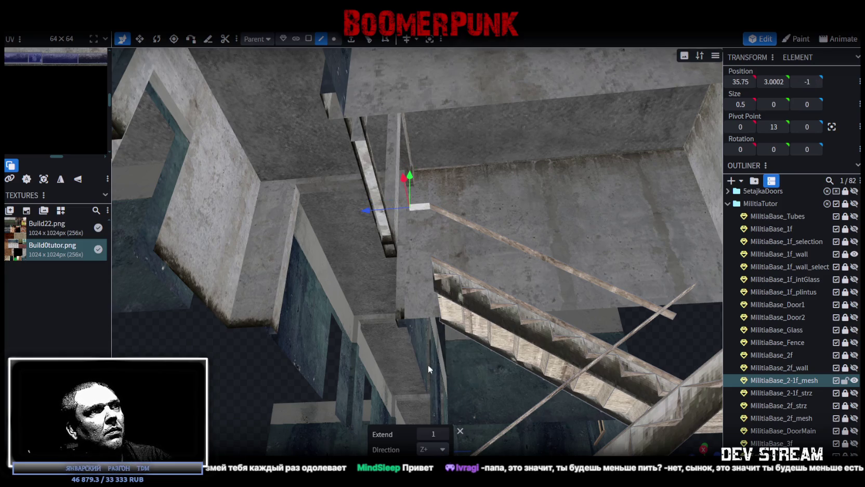
pyautogui.click(443, 433)
pyautogui.moveTo(441, 439)
pyautogui.mouseDown()
pyautogui.moveTo(397, 385)
pyautogui.moveTo(422, 407)
pyautogui.moveTo(498, 331)
pyautogui.moveTo(531, 384)
pyautogui.moveTo(513, 403)
pyautogui.moveTo(372, 411)
pyautogui.moveTo(353, 395)
pyautogui.moveTo(594, 349)
pyautogui.moveTo(524, 308)
pyautogui.moveTo(492, 373)
pyautogui.moveTo(543, 349)
pyautogui.moveTo(518, 355)
pyautogui.moveTo(503, 417)
pyautogui.moveTo(491, 404)
pyautogui.moveTo(653, 389)
pyautogui.moveTo(686, 343)
pyautogui.moveTo(660, 378)
pyautogui.moveTo(582, 389)
pyautogui.moveTo(582, 381)
pyautogui.mouseUp()
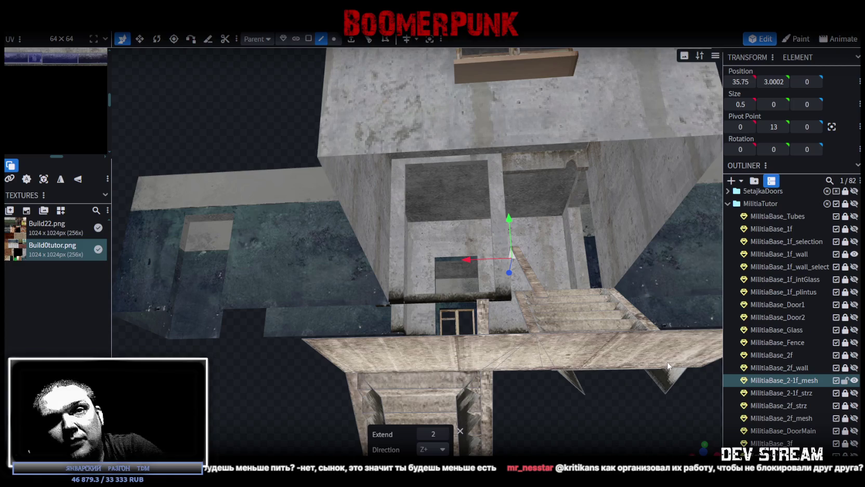
# - Hide the first-floor walls and move the extruded edge to Z -0.5
pyautogui.moveTo(630, 411); pyautogui.dragTo(614, 417)
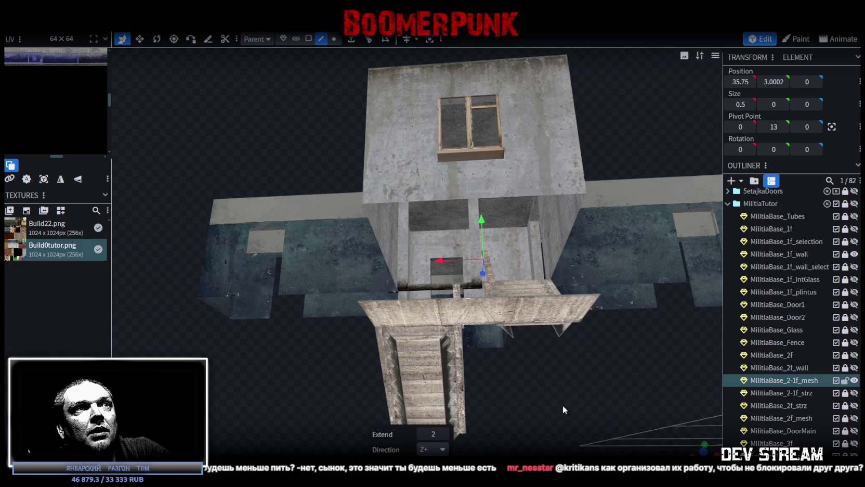
pyautogui.moveTo(564, 409); pyautogui.dragTo(554, 360)
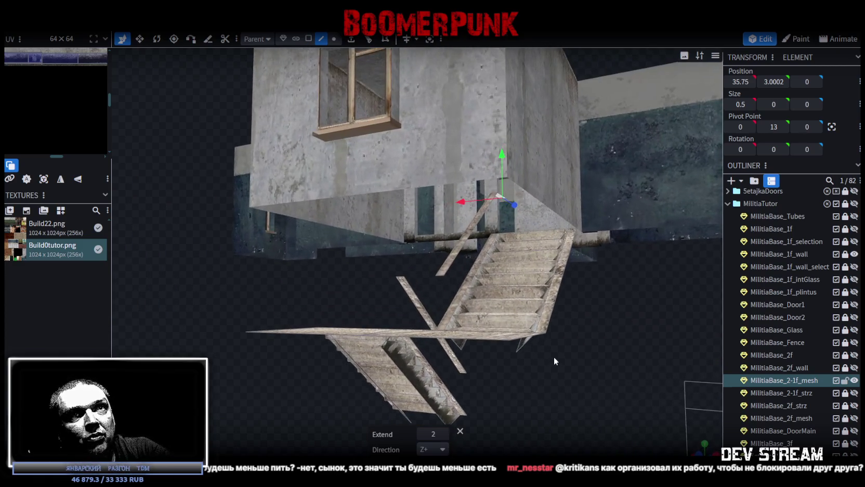
pyautogui.click(854, 254)
pyautogui.moveTo(662, 265)
pyautogui.mouseDown()
pyautogui.moveTo(535, 350)
pyautogui.moveTo(552, 356)
pyautogui.mouseUp()
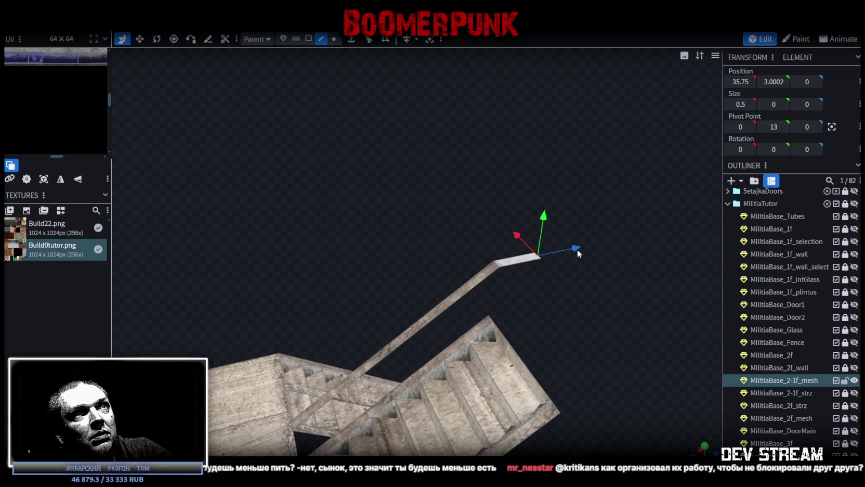
pyautogui.moveTo(578, 250); pyautogui.dragTo(571, 248)
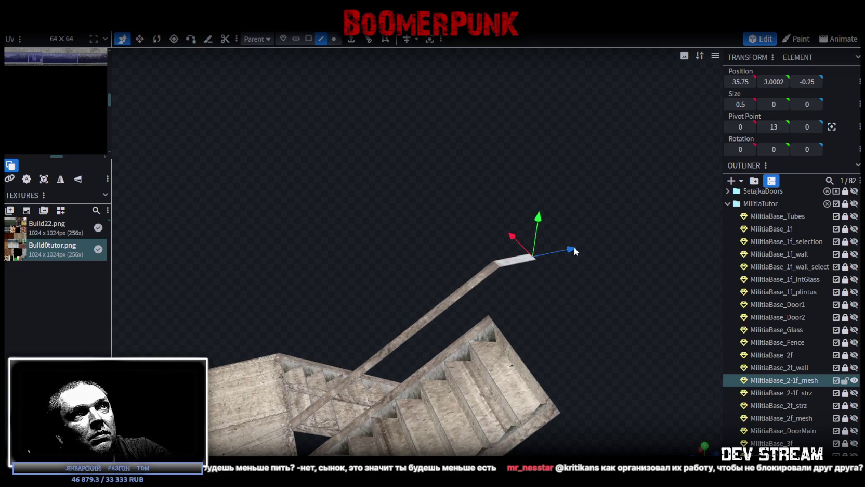
pyautogui.moveTo(574, 246)
pyautogui.mouseDown()
pyautogui.moveTo(566, 260)
pyautogui.moveTo(638, 311)
pyautogui.moveTo(593, 266)
pyautogui.moveTo(565, 108)
pyautogui.moveTo(561, 134)
pyautogui.mouseUp()
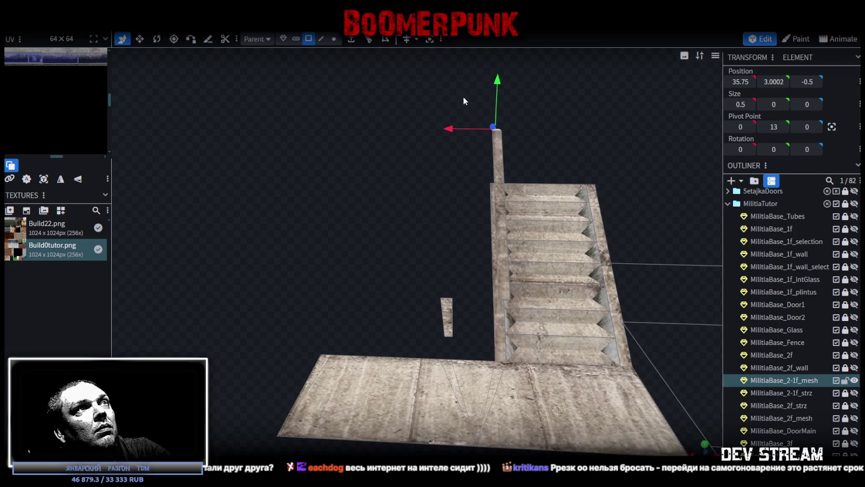
# - Try thinning the vertical rail post to width 0.3, then undo it
pyautogui.click(498, 145)
pyautogui.moveTo(520, 150); pyautogui.dragTo(561, 124)
pyautogui.press('v')
pyautogui.moveTo(546, 172); pyautogui.dragTo(543, 173)
pyautogui.moveTo(422, 191)
pyautogui.mouseDown()
pyautogui.moveTo(396, 261)
pyautogui.moveTo(402, 236)
pyautogui.mouseUp()
pyautogui.hotkey('ctrl', 'z')
pyautogui.moveTo(592, 121)
pyautogui.mouseDown()
pyautogui.moveTo(588, 161)
pyautogui.moveTo(612, 205)
pyautogui.moveTo(532, 110)
pyautogui.mouseUp()
pyautogui.scroll(5, 662, 135)
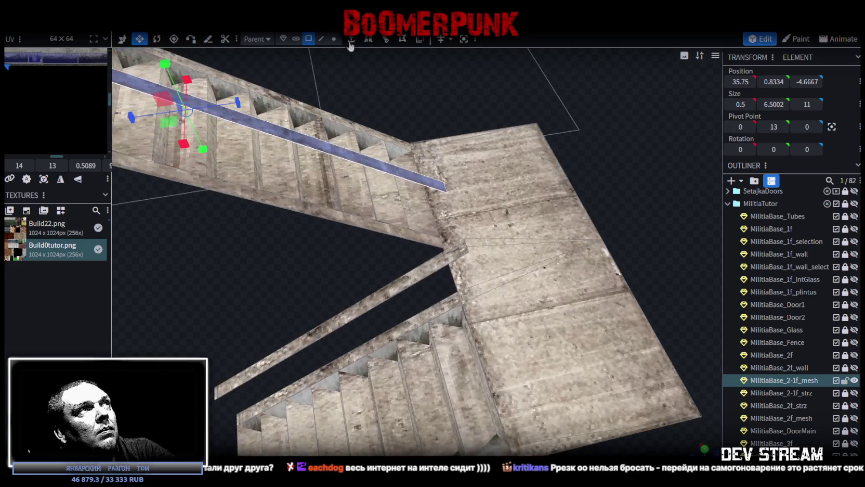
# - Extrude the lower rail's end edge toward Z- by 0.5
pyautogui.click(321, 38)
pyautogui.click(445, 191)
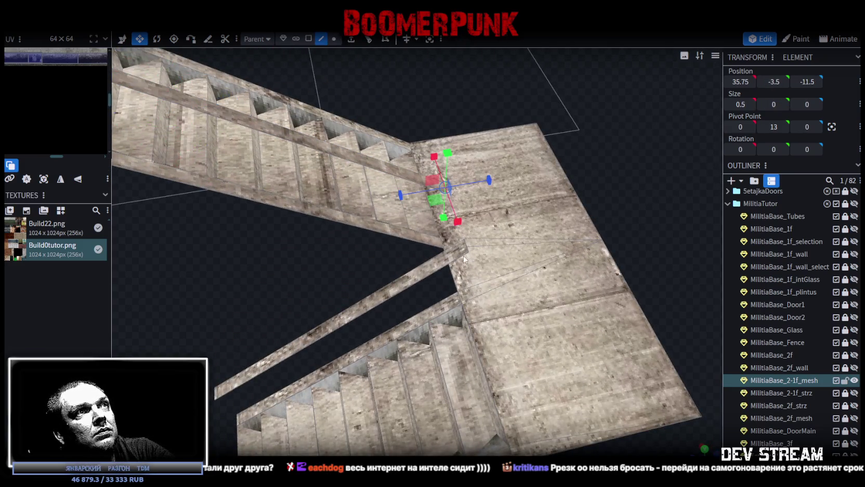
pyautogui.click(351, 39)
pyautogui.click(446, 450)
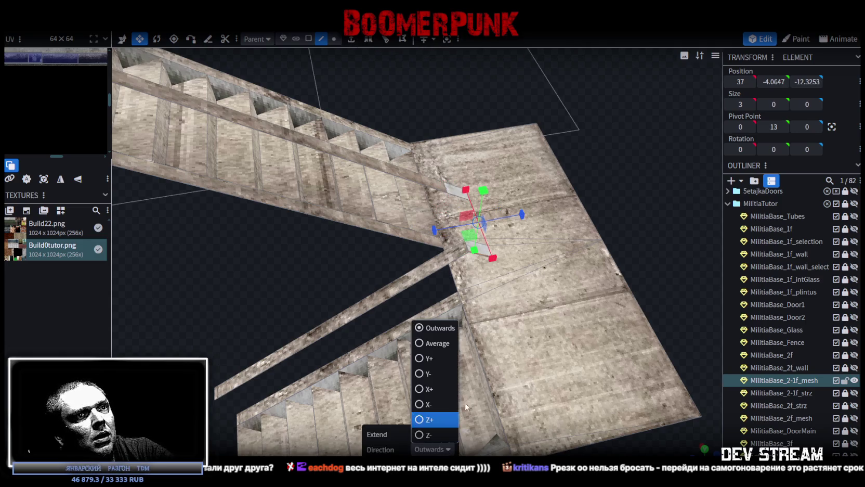
pyautogui.click(433, 427)
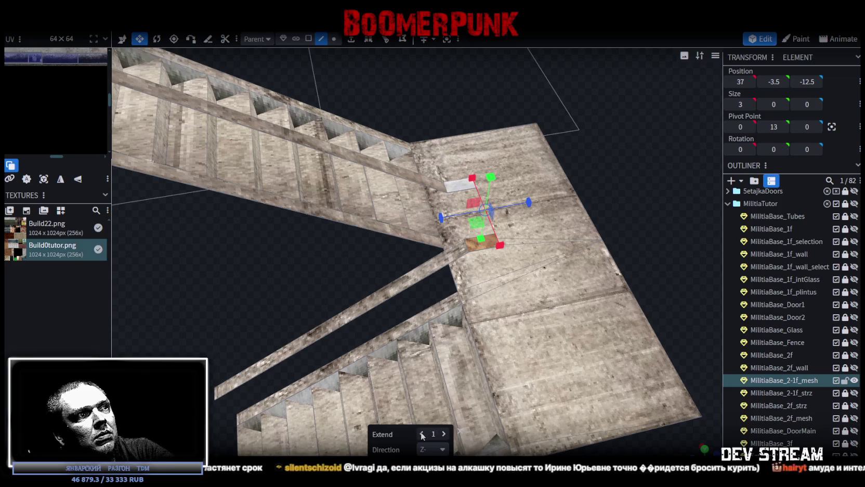
pyautogui.click(421, 434)
pyautogui.click(421, 434)
# - Adjust the face and vertex selection at the white top end of the post
pyautogui.scroll(3, 622, 205)
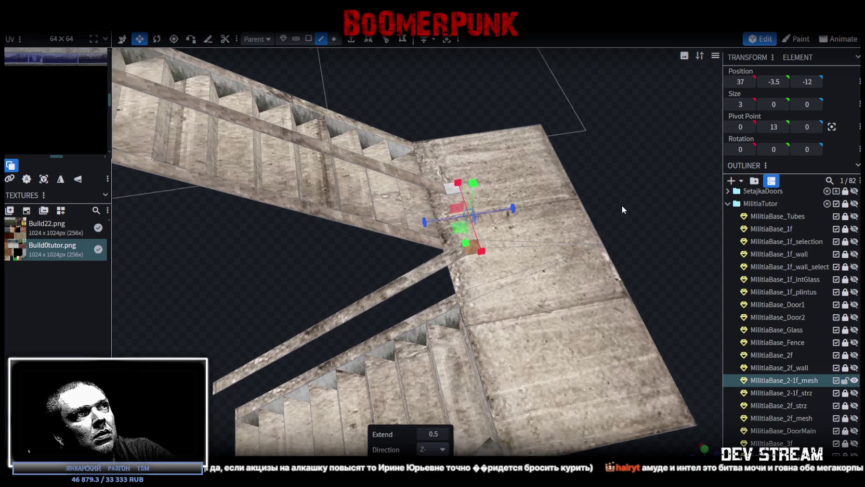
pyautogui.scroll(2, 610, 225)
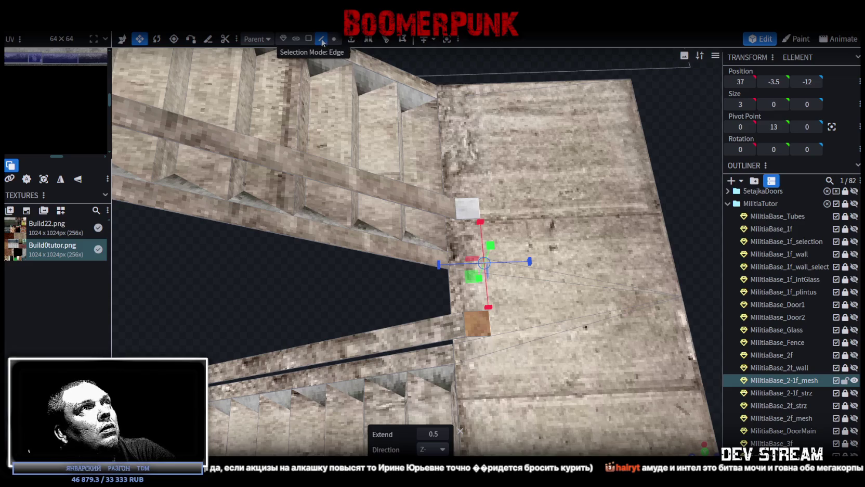
pyautogui.click(468, 221)
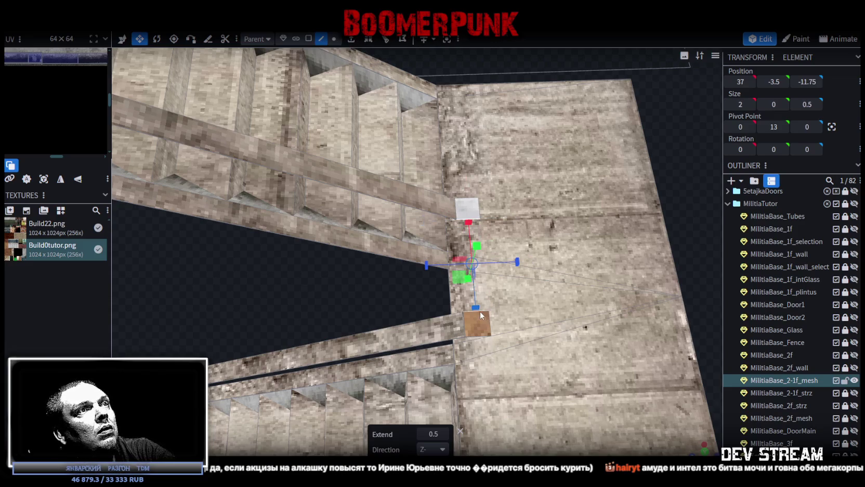
pyautogui.click(480, 294)
pyautogui.click(333, 38)
pyautogui.scroll(2, 472, 213)
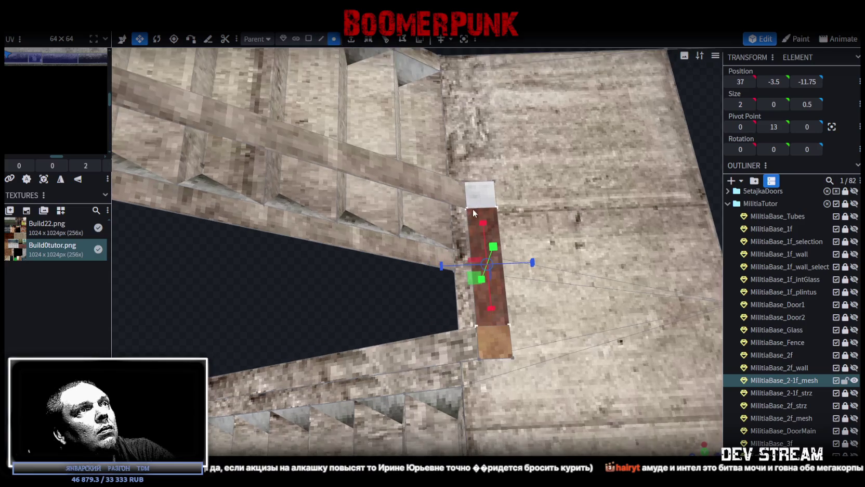
pyautogui.click(492, 184)
pyautogui.scroll(2, 507, 220)
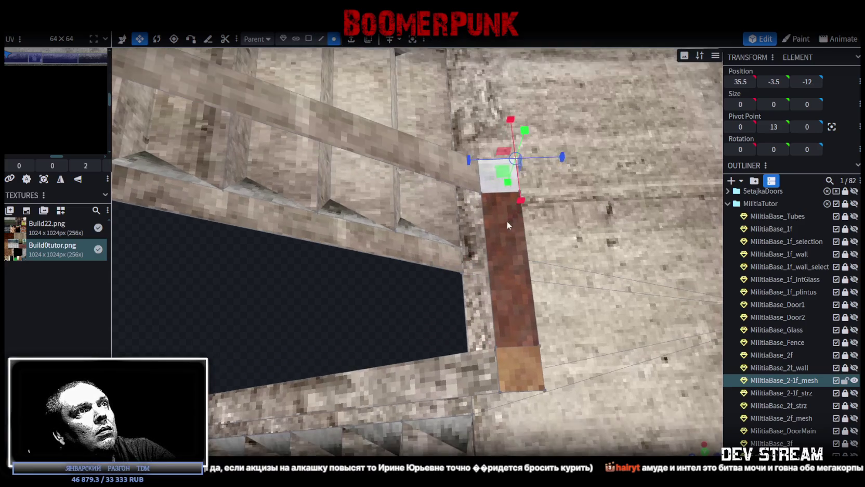
pyautogui.click(512, 193)
# - Merge the corner vertices at the post's top end into a single point
pyautogui.scroll(2, 515, 197)
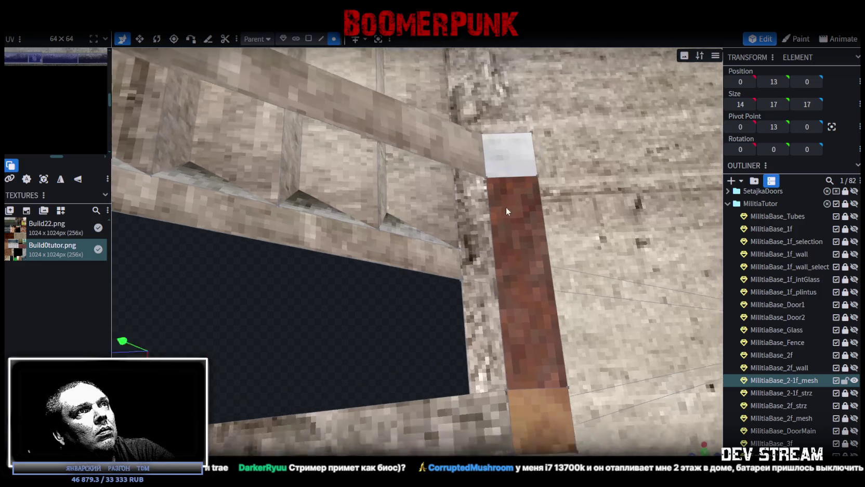
pyautogui.moveTo(511, 205); pyautogui.dragTo(468, 265)
pyautogui.click(429, 289)
pyautogui.scroll(1, 454, 322)
pyautogui.click(452, 332)
pyautogui.rightClick(452, 333)
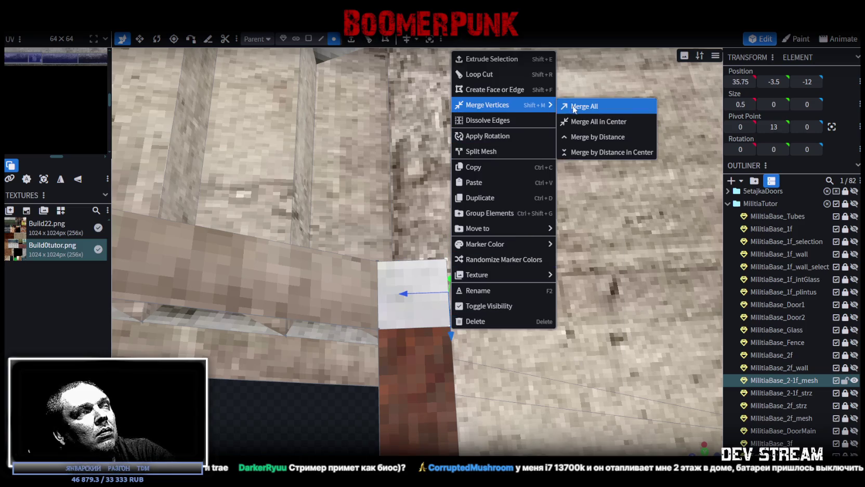
pyautogui.click(572, 106)
# - Merge the post's bottom corner vertices into a single point
pyautogui.moveTo(572, 120); pyautogui.dragTo(509, 204)
pyautogui.click(468, 218)
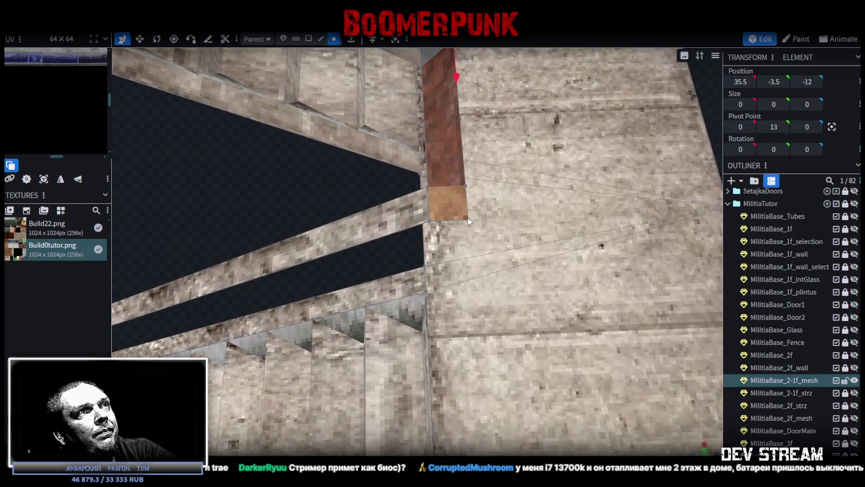
pyautogui.rightClick(464, 184)
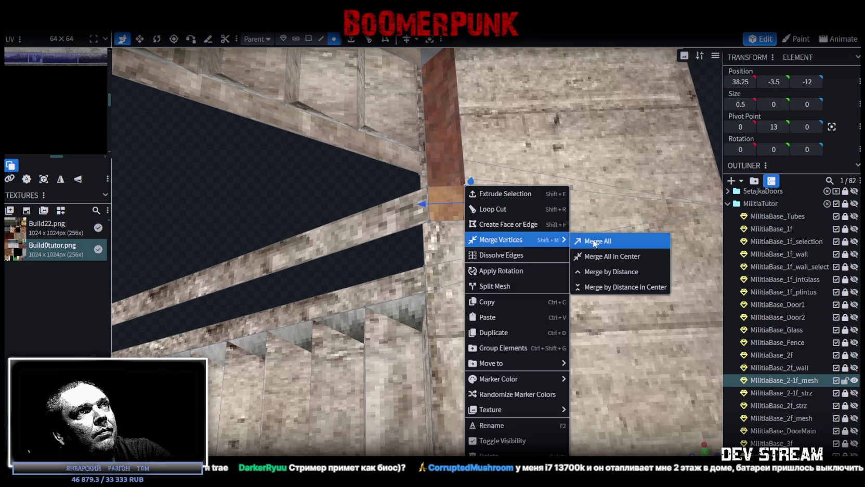
pyautogui.click(575, 240)
pyautogui.moveTo(572, 247); pyautogui.dragTo(518, 294)
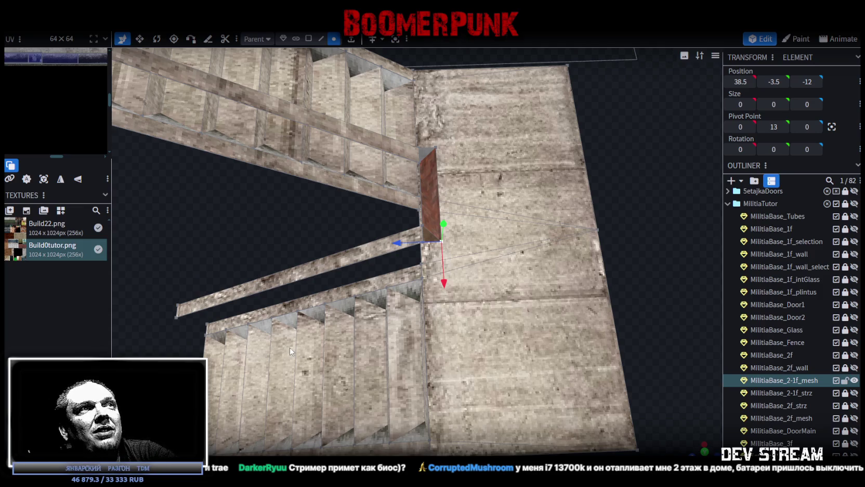
# - Switch to flat solid display and select the landing's top and bottom corner triangle faces
pyautogui.scroll(-3, 273, 346)
pyautogui.scroll(-3, 236, 371)
pyautogui.moveTo(237, 371); pyautogui.dragTo(338, 356)
pyautogui.press('z')
pyautogui.press('z')
pyautogui.press('z')
pyautogui.press('z')
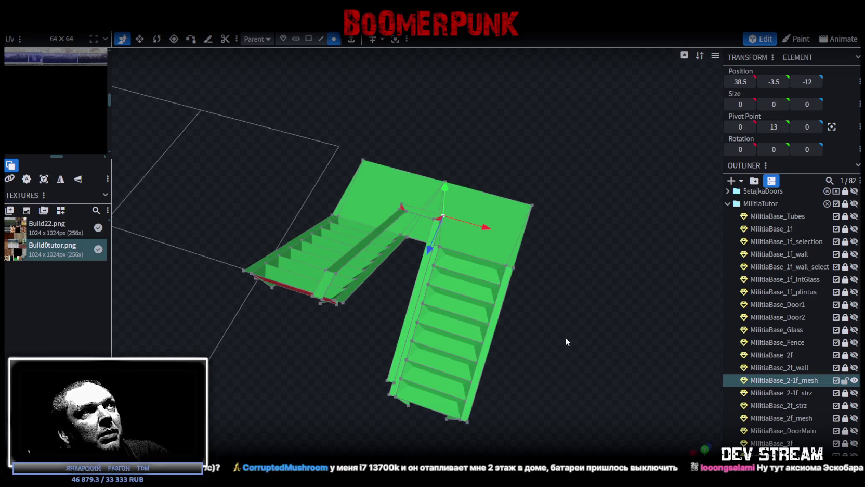
pyautogui.moveTo(565, 336); pyautogui.dragTo(440, 373)
pyautogui.scroll(3, 458, 381)
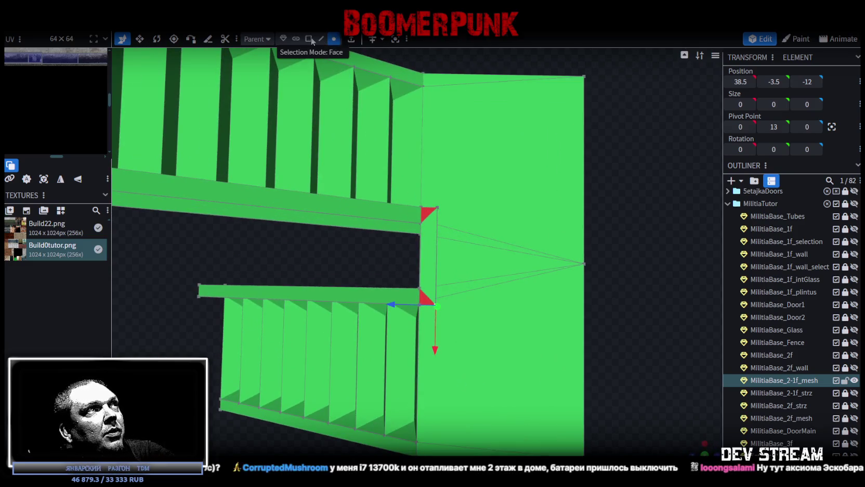
pyautogui.click(310, 38)
pyautogui.scroll(1, 441, 211)
pyautogui.click(433, 195)
pyautogui.keyDown('shift'); pyautogui.click(424, 323); pyautogui.keyUp('shift')
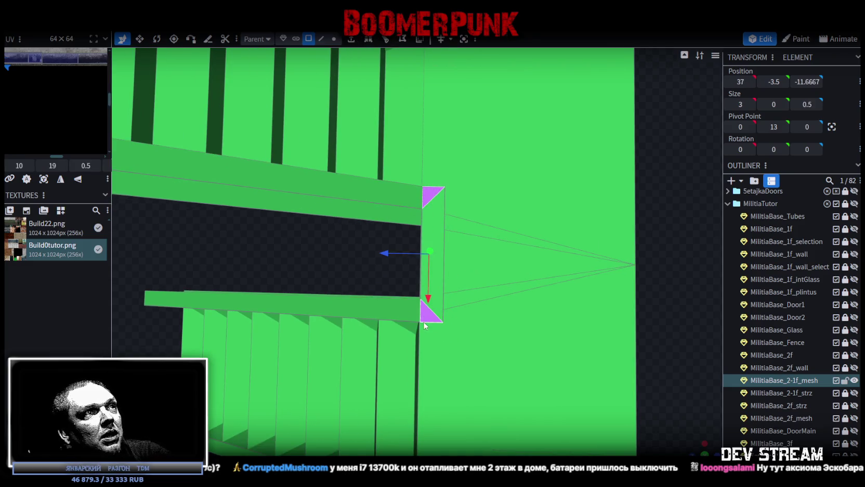
pyautogui.scroll(-4, 313, 230)
pyautogui.moveTo(314, 230)
pyautogui.mouseDown()
pyautogui.moveTo(380, 167)
pyautogui.moveTo(545, 130)
pyautogui.moveTo(566, 142)
pyautogui.moveTo(531, 132)
pyautogui.moveTo(505, 108)
pyautogui.mouseUp()
# - Select the rail strip faces along the stair edge and nudge them slightly down
pyautogui.hotkey('ctrl', 'a')
pyautogui.click(438, 210)
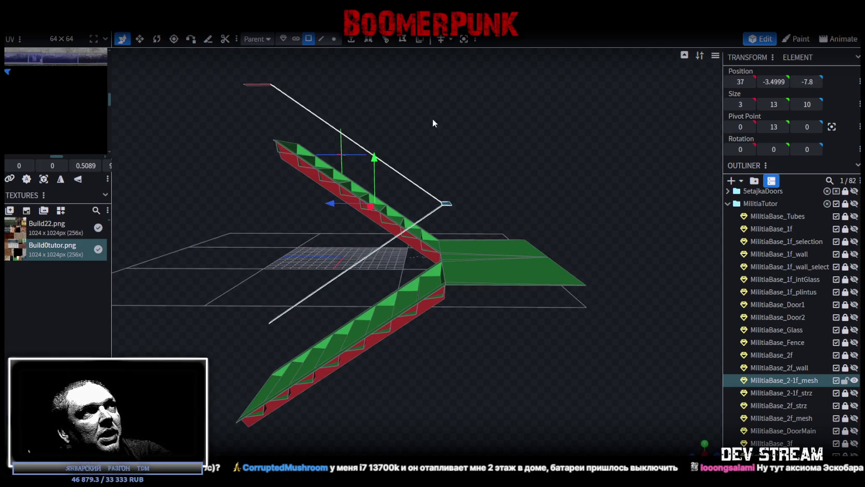
pyautogui.moveTo(432, 112); pyautogui.dragTo(466, 149)
pyautogui.click(246, 143)
pyautogui.moveTo(429, 124)
pyautogui.mouseDown()
pyautogui.moveTo(369, 84)
pyautogui.moveTo(347, 92)
pyautogui.moveTo(380, 83)
pyautogui.moveTo(324, 95)
pyautogui.moveTo(284, 116)
pyautogui.moveTo(377, 97)
pyautogui.mouseUp()
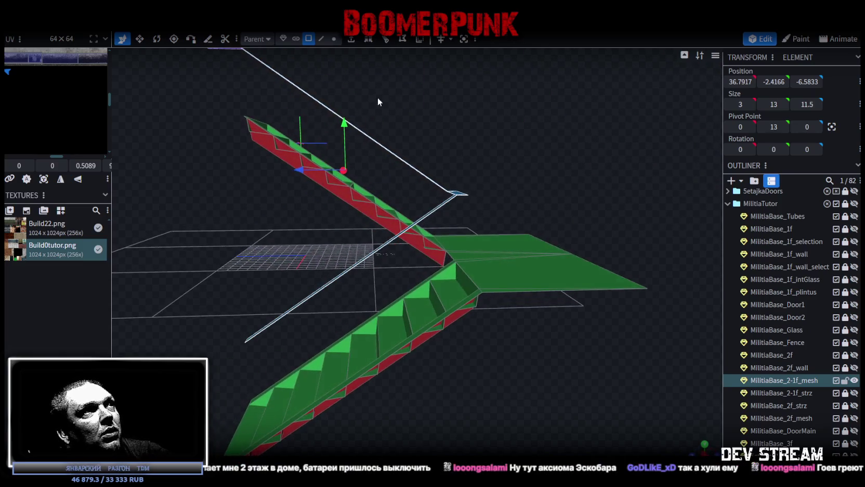
pyautogui.moveTo(344, 127)
pyautogui.mouseDown()
pyautogui.moveTo(556, 139)
pyautogui.moveTo(496, 117)
pyautogui.mouseUp()
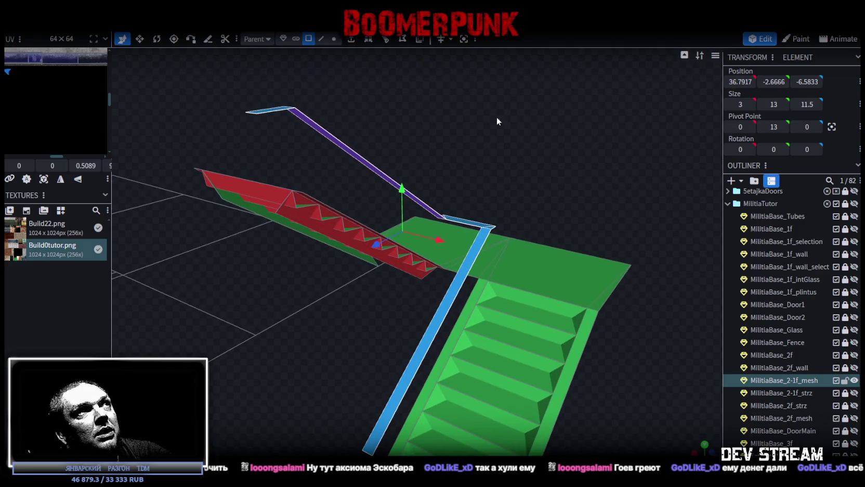
# - Extrude the rail faces straight up along Y+ by 0.25
pyautogui.click(351, 39)
pyautogui.click(447, 448)
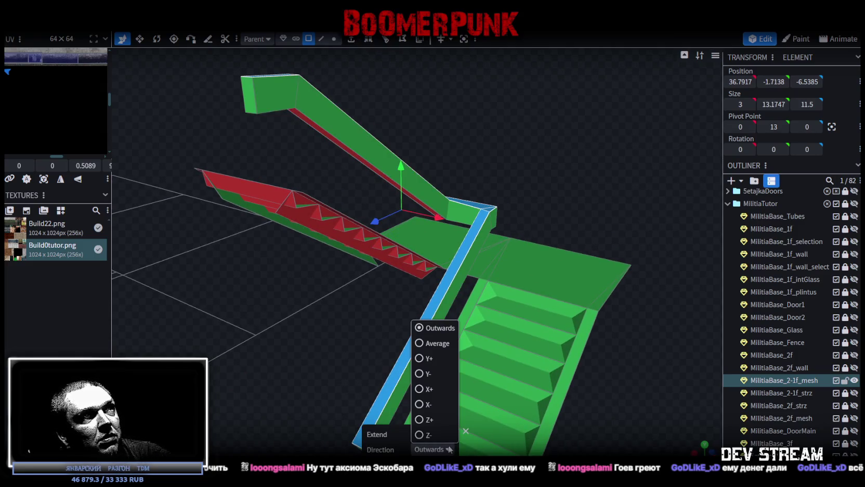
pyautogui.click(422, 359)
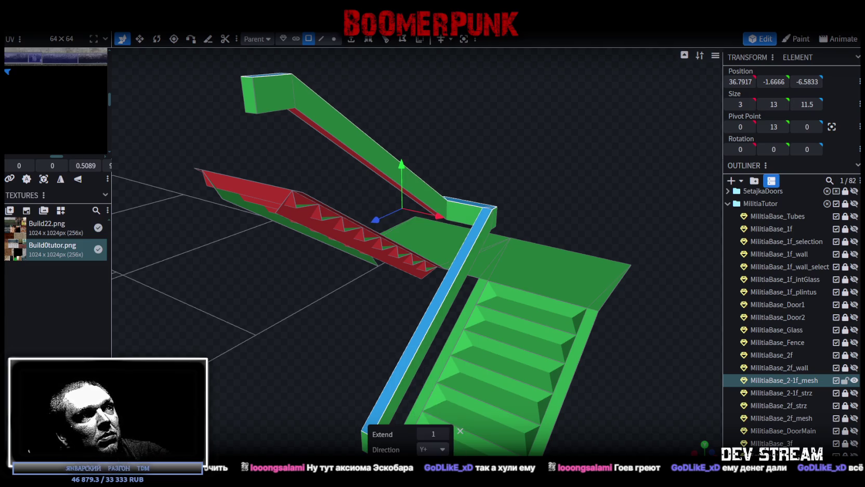
pyautogui.moveTo(421, 434); pyautogui.dragTo(408, 435)
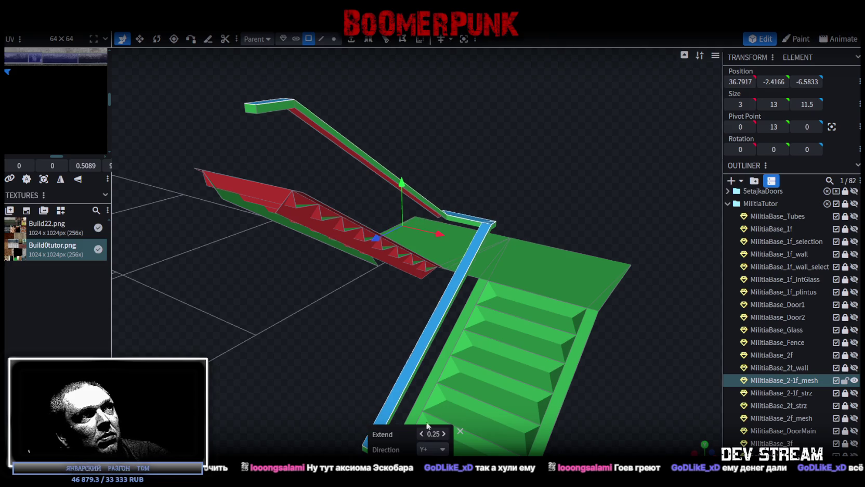
pyautogui.moveTo(565, 167)
pyautogui.mouseDown()
pyautogui.moveTo(414, 155)
pyautogui.moveTo(539, 194)
pyautogui.moveTo(576, 255)
pyautogui.moveTo(597, 254)
pyautogui.moveTo(597, 243)
pyautogui.moveTo(608, 253)
pyautogui.moveTo(445, 315)
pyautogui.mouseUp()
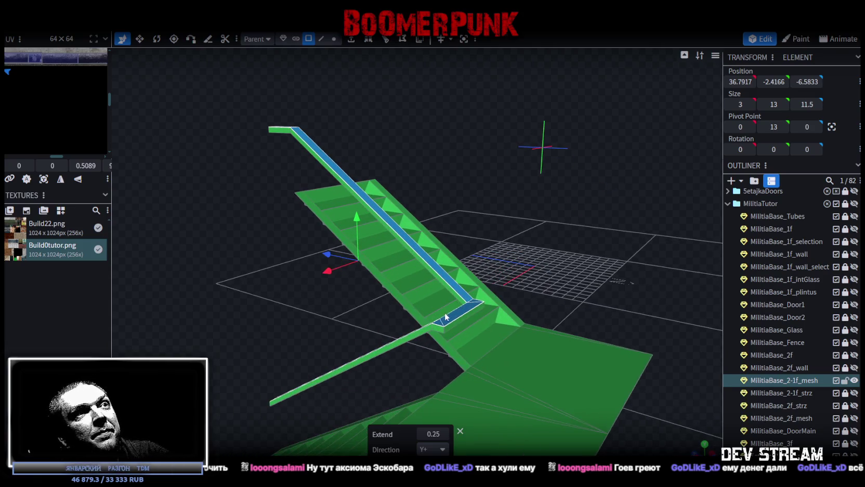
# - Paste a copy of the rail faces, lower 0.5, invert, raise 0.25, merging 12 duplicate vertices
pyautogui.rightClick(453, 316)
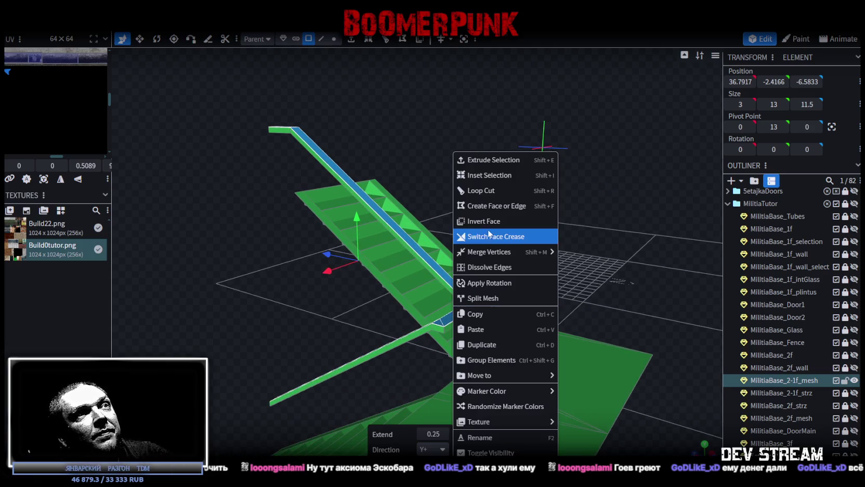
pyautogui.click(487, 308)
pyautogui.rightClick(470, 310)
pyautogui.click(483, 328)
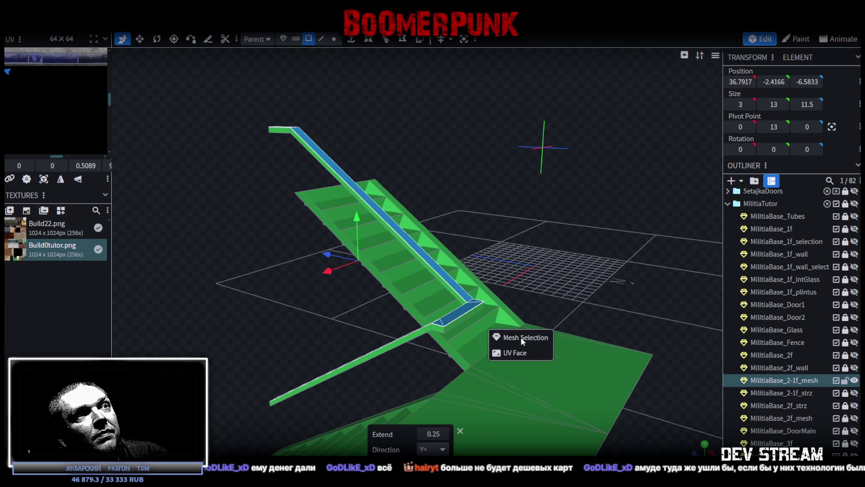
pyautogui.click(520, 336)
pyautogui.moveTo(358, 218); pyautogui.dragTo(361, 234)
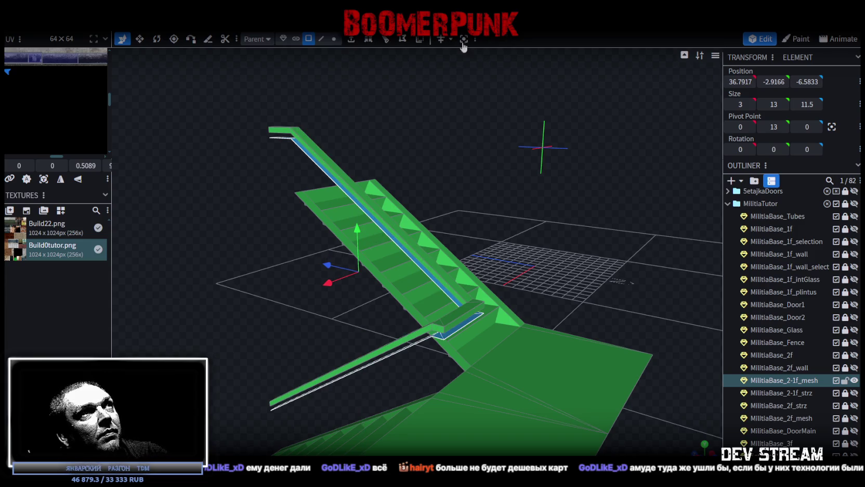
pyautogui.click(422, 44)
pyautogui.moveTo(358, 233); pyautogui.dragTo(358, 225)
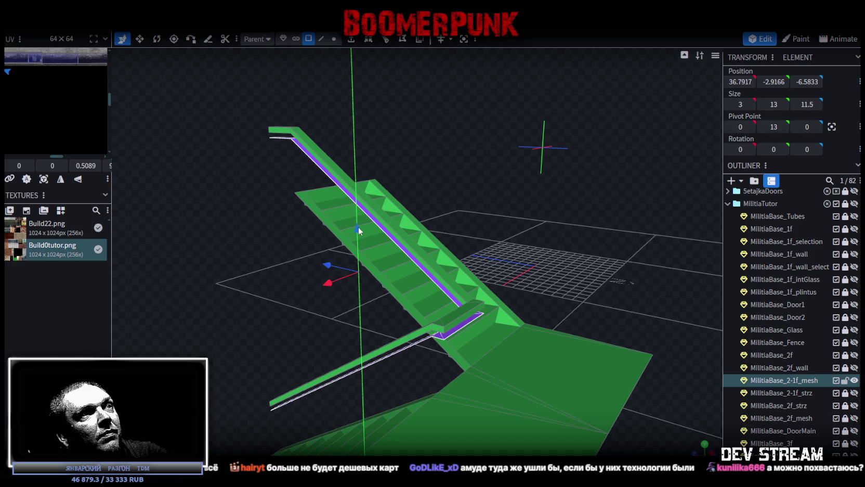
pyautogui.click(391, 110)
pyautogui.moveTo(289, 307)
pyautogui.mouseDown()
pyautogui.moveTo(300, 206)
pyautogui.moveTo(483, 257)
pyautogui.moveTo(480, 231)
pyautogui.moveTo(490, 247)
pyautogui.mouseUp()
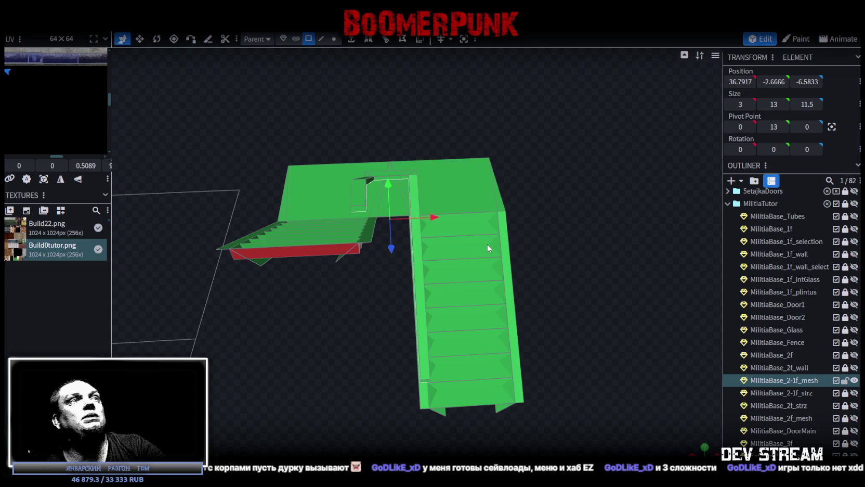
pyautogui.scroll(2, 525, 265)
pyautogui.moveTo(612, 220)
pyautogui.mouseDown()
pyautogui.moveTo(326, 174)
pyautogui.moveTo(384, 179)
pyautogui.moveTo(498, 240)
pyautogui.moveTo(453, 358)
pyautogui.moveTo(365, 319)
pyautogui.moveTo(343, 285)
pyautogui.moveTo(412, 315)
pyautogui.moveTo(416, 365)
pyautogui.moveTo(417, 357)
pyautogui.moveTo(392, 351)
pyautogui.moveTo(324, 357)
pyautogui.moveTo(187, 348)
pyautogui.moveTo(291, 348)
pyautogui.moveTo(378, 287)
pyautogui.moveTo(451, 216)
pyautogui.moveTo(476, 225)
pyautogui.mouseUp()
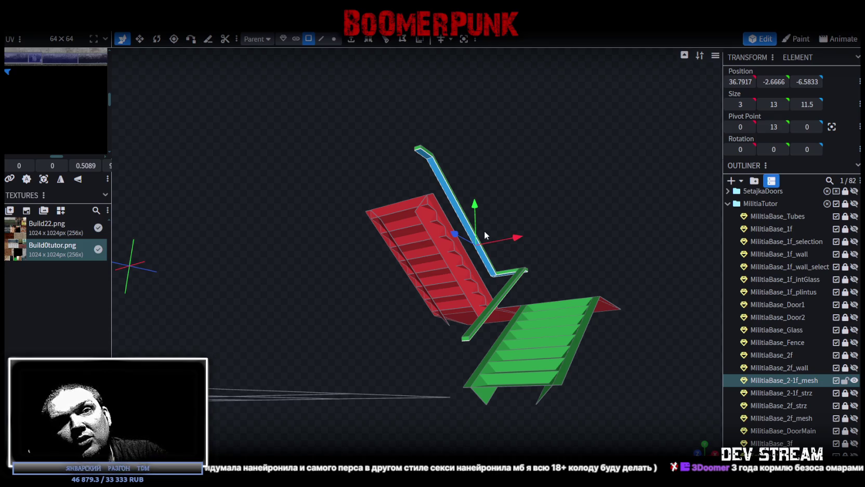
pyautogui.moveTo(492, 214)
pyautogui.mouseDown()
pyautogui.moveTo(565, 178)
pyautogui.moveTo(476, 196)
pyautogui.mouseUp()
pyautogui.scroll(5, 458, 263)
pyautogui.scroll(-5, 611, 274)
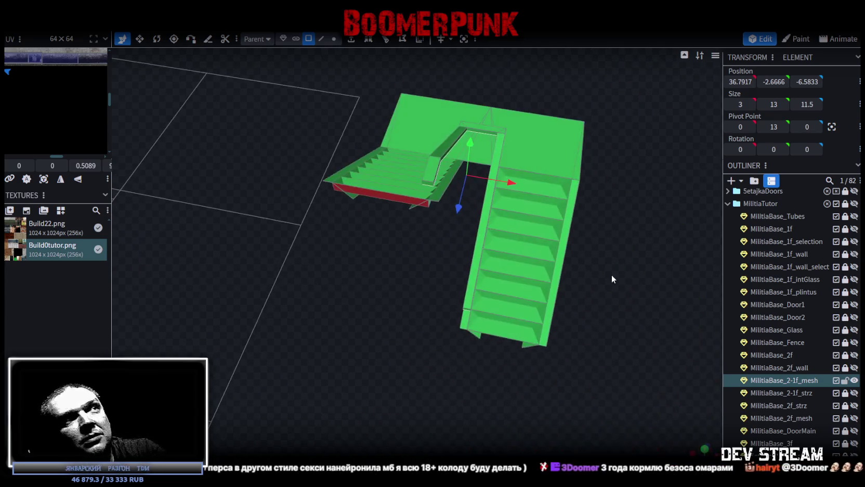
pyautogui.moveTo(636, 262)
pyautogui.mouseDown()
pyautogui.moveTo(651, 275)
pyautogui.moveTo(517, 236)
pyautogui.moveTo(608, 205)
pyautogui.moveTo(565, 182)
pyautogui.moveTo(608, 152)
pyautogui.moveTo(545, 170)
pyautogui.moveTo(472, 146)
pyautogui.moveTo(345, 168)
pyautogui.moveTo(546, 198)
pyautogui.moveTo(418, 172)
pyautogui.mouseUp()
# - Paste a copy of the rail faces and lower it by 1 unit
pyautogui.rightClick(419, 172)
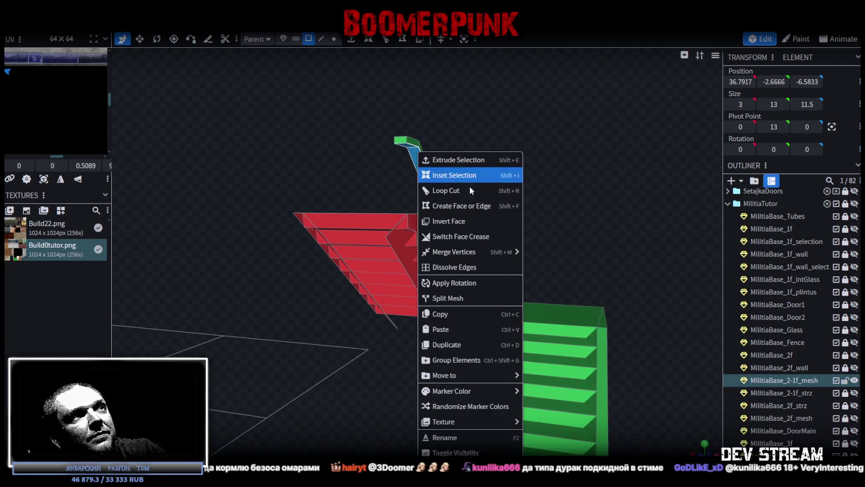
pyautogui.click(465, 316)
pyautogui.rightClick(416, 168)
pyautogui.click(467, 332)
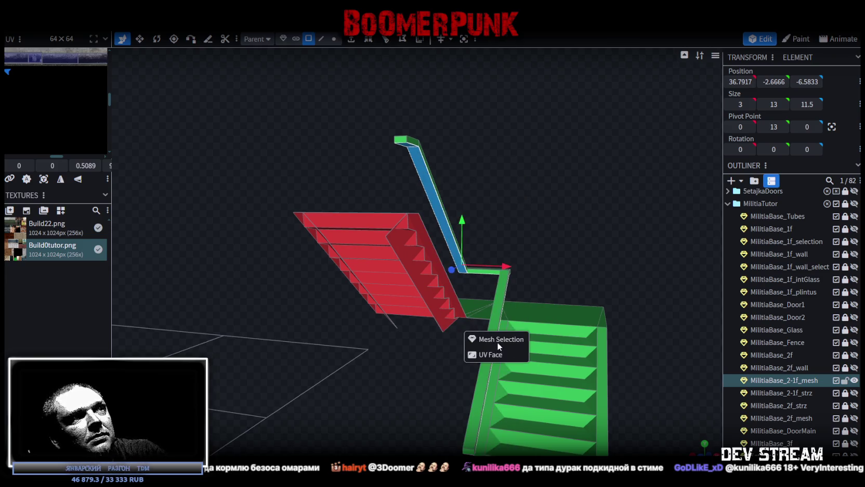
pyautogui.moveTo(463, 219); pyautogui.dragTo(471, 243)
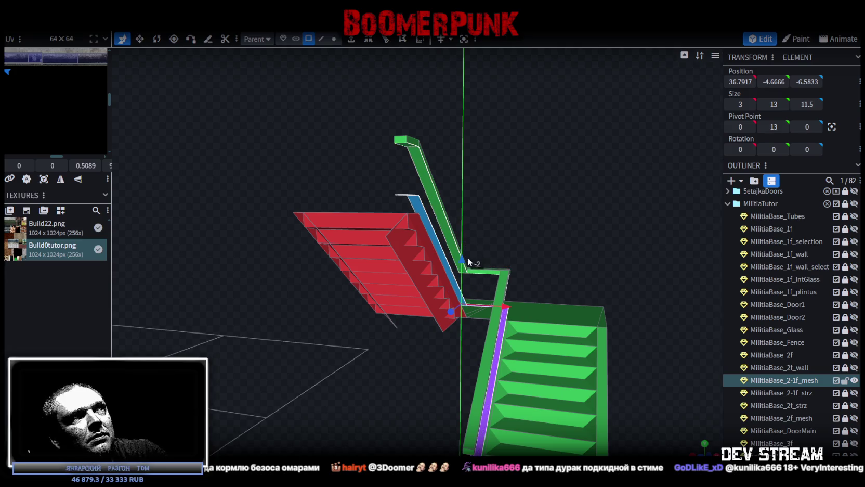
pyautogui.moveTo(490, 234)
pyautogui.mouseDown()
pyautogui.moveTo(469, 253)
pyautogui.moveTo(582, 241)
pyautogui.moveTo(425, 234)
pyautogui.moveTo(412, 217)
pyautogui.moveTo(494, 223)
pyautogui.moveTo(584, 249)
pyautogui.moveTo(545, 159)
pyautogui.moveTo(525, 218)
pyautogui.mouseUp()
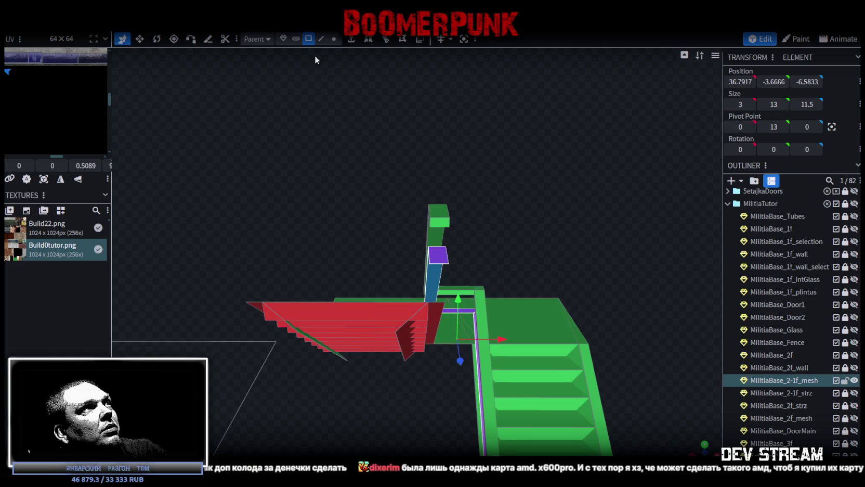
# - Add a single loop cut across the red railing strip edge
pyautogui.click(321, 38)
pyautogui.click(435, 265)
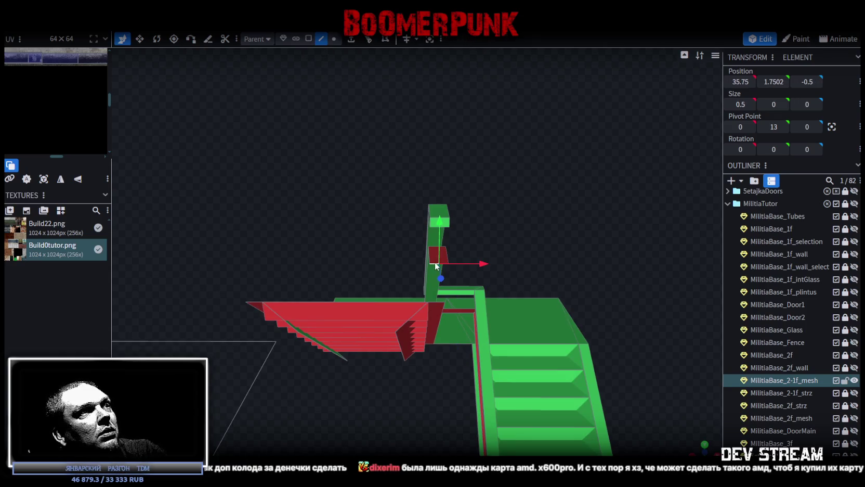
pyautogui.click(370, 41)
pyautogui.moveTo(553, 169)
pyautogui.mouseDown()
pyautogui.moveTo(489, 190)
pyautogui.moveTo(397, 146)
pyautogui.moveTo(587, 276)
pyautogui.moveTo(519, 181)
pyautogui.moveTo(554, 201)
pyautogui.moveTo(547, 210)
pyautogui.moveTo(553, 196)
pyautogui.moveTo(565, 213)
pyautogui.moveTo(609, 192)
pyautogui.moveTo(611, 224)
pyautogui.moveTo(584, 222)
pyautogui.mouseUp()
pyautogui.moveTo(265, 220)
pyautogui.mouseDown()
pyautogui.moveTo(294, 169)
pyautogui.moveTo(298, 186)
pyautogui.moveTo(370, 190)
pyautogui.moveTo(332, 178)
pyautogui.moveTo(320, 183)
pyautogui.moveTo(348, 186)
pyautogui.mouseUp()
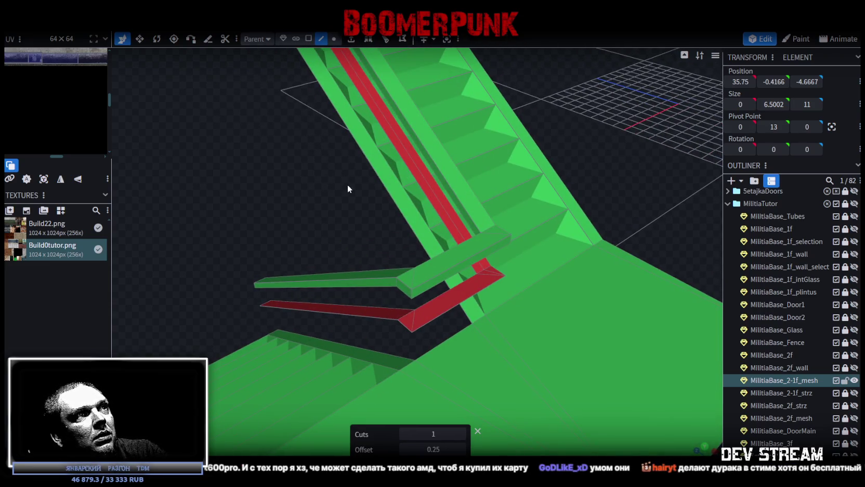
pyautogui.moveTo(348, 185); pyautogui.dragTo(349, 184)
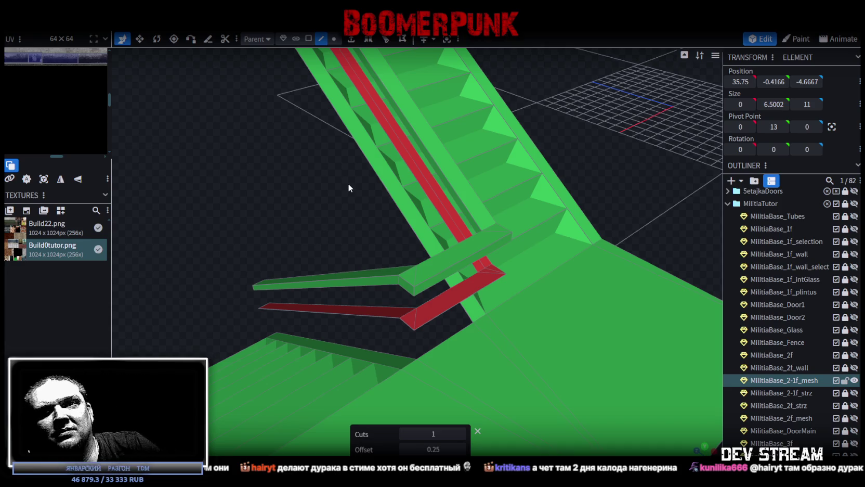
pyautogui.moveTo(341, 329)
pyautogui.mouseDown()
pyautogui.moveTo(201, 311)
pyautogui.moveTo(539, 176)
pyautogui.moveTo(576, 127)
pyautogui.moveTo(445, 62)
pyautogui.mouseUp()
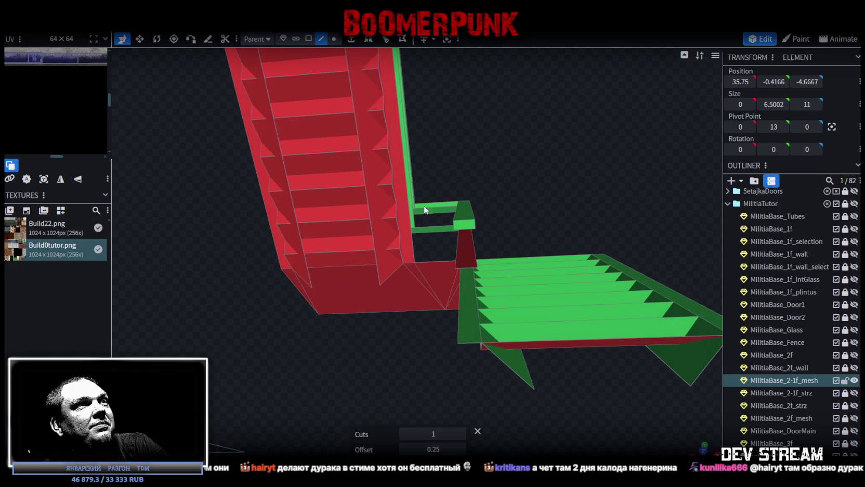
pyautogui.click(462, 260)
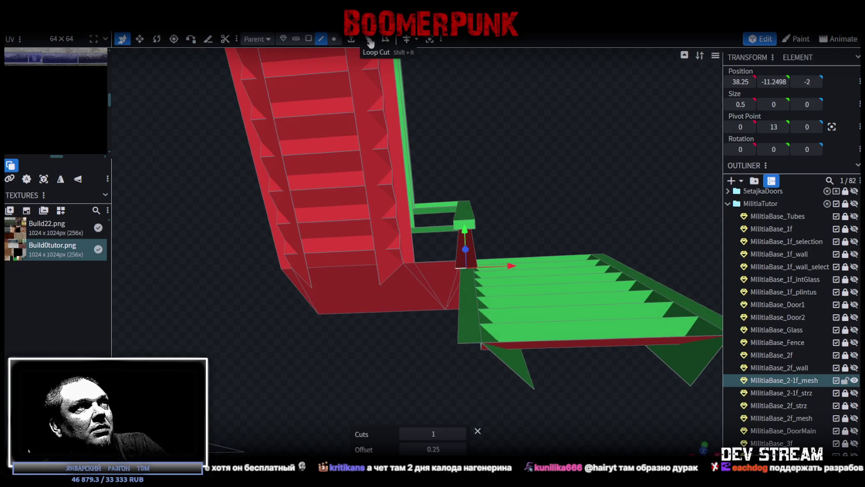
# - Loop cut the red landing face of the railing with 1 cut at offset 0.3536
pyautogui.moveTo(566, 135)
pyautogui.mouseDown()
pyautogui.moveTo(367, 232)
pyautogui.moveTo(354, 211)
pyautogui.moveTo(319, 212)
pyautogui.moveTo(311, 202)
pyautogui.mouseUp()
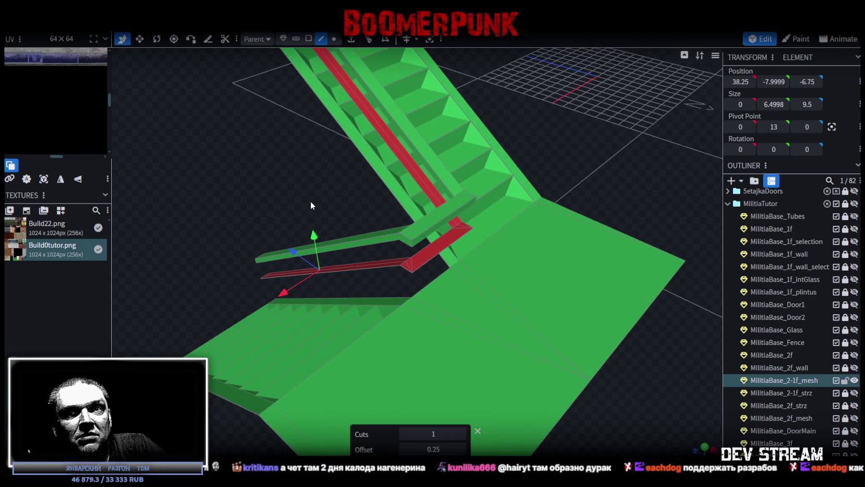
pyautogui.moveTo(310, 200); pyautogui.dragTo(308, 62)
pyautogui.click(309, 38)
pyautogui.click(415, 258)
pyautogui.moveTo(307, 167)
pyautogui.mouseDown()
pyautogui.moveTo(252, 172)
pyautogui.moveTo(362, 78)
pyautogui.mouseUp()
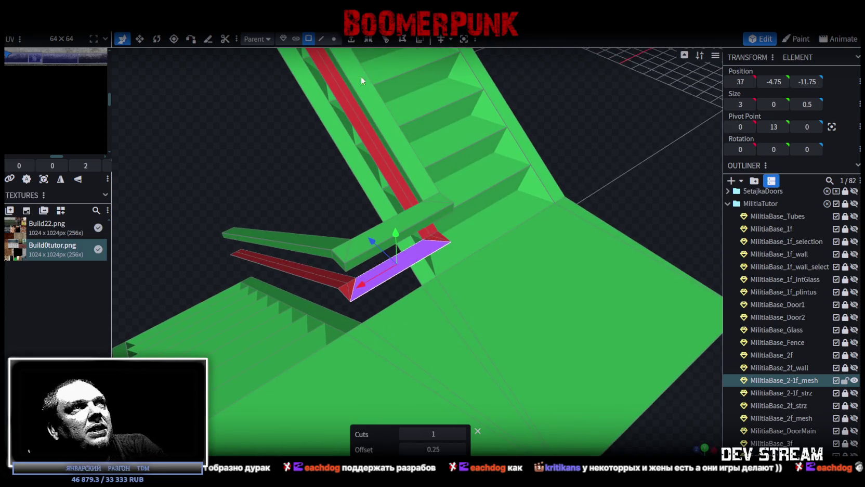
pyautogui.click(386, 39)
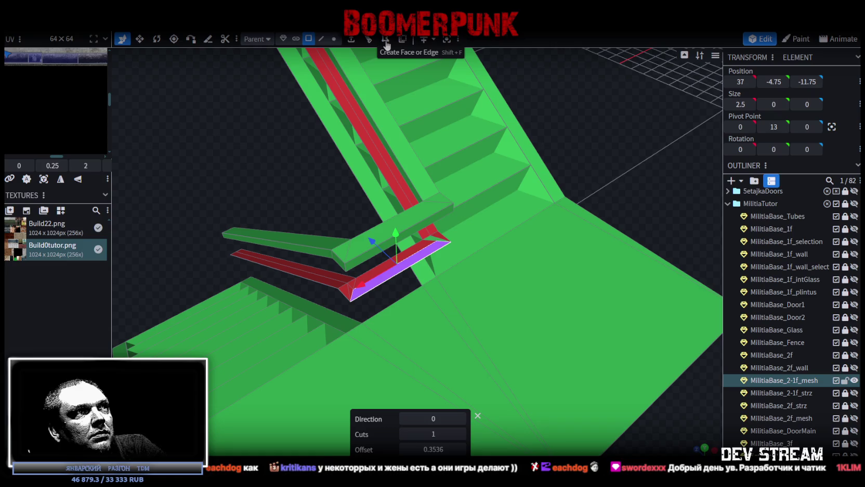
pyautogui.moveTo(543, 144)
pyautogui.mouseDown()
pyautogui.moveTo(619, 154)
pyautogui.moveTo(610, 150)
pyautogui.moveTo(642, 146)
pyautogui.mouseUp()
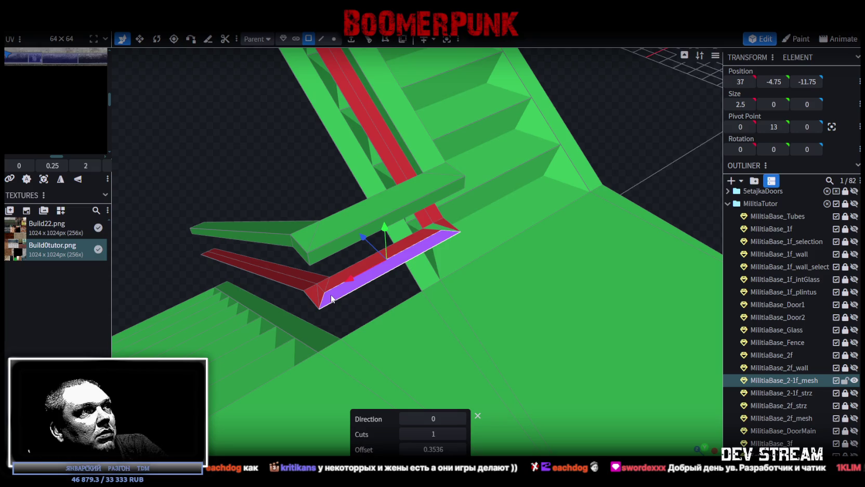
# - Select the edges along the red rail strip and the larger red railing face
pyautogui.click(321, 39)
pyautogui.click(297, 281)
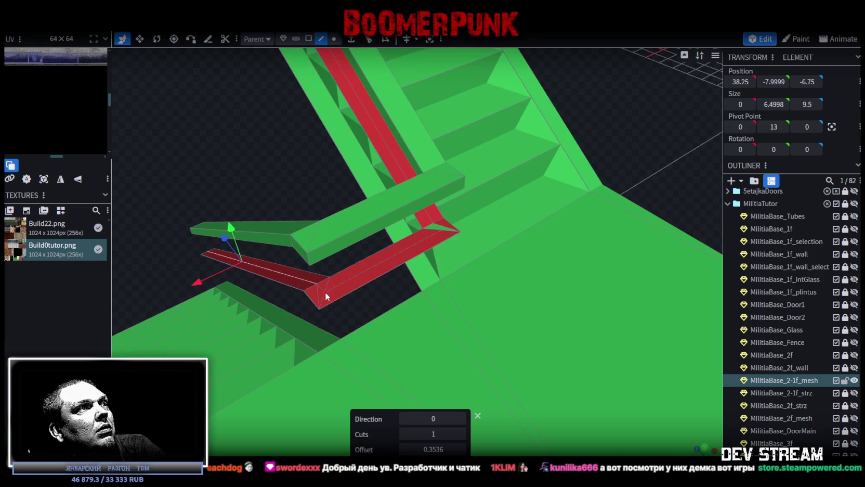
pyautogui.scroll(2, 312, 290)
pyautogui.keyDown('shift'); pyautogui.click(305, 295); pyautogui.keyUp('shift')
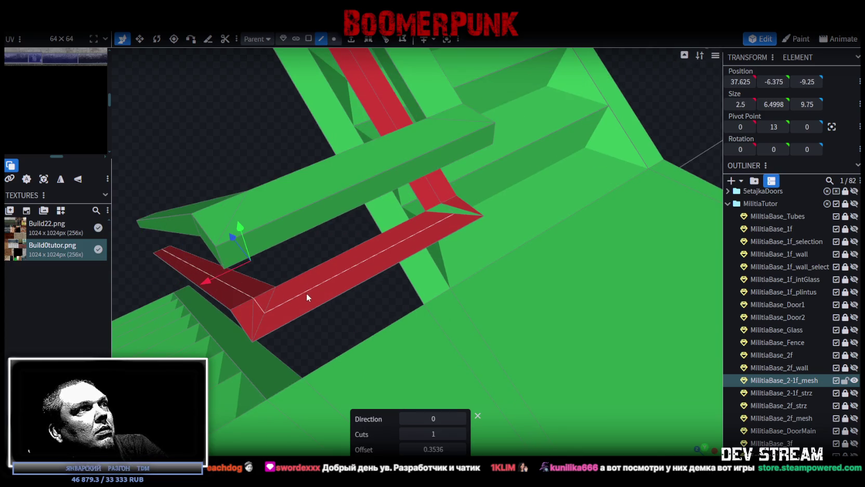
pyautogui.keyDown('shift'); pyautogui.click(449, 209); pyautogui.keyUp('shift')
pyautogui.keyDown('shift'); pyautogui.click(448, 210); pyautogui.keyUp('shift')
pyautogui.keyDown('shift'); pyautogui.click(448, 210); pyautogui.keyUp('shift')
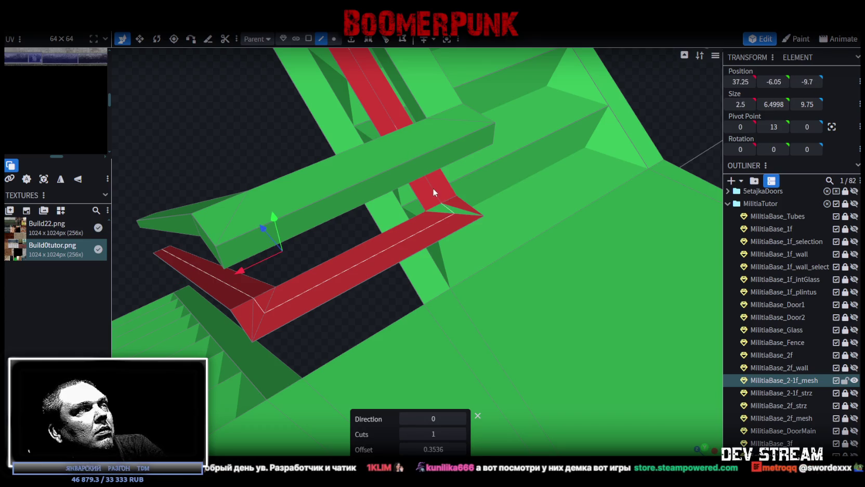
pyautogui.keyDown('shift'); pyautogui.click(434, 192); pyautogui.keyUp('shift')
pyautogui.scroll(-3, 274, 226)
pyautogui.moveTo(233, 200)
pyautogui.mouseDown()
pyautogui.moveTo(289, 294)
pyautogui.moveTo(380, 284)
pyautogui.moveTo(354, 318)
pyautogui.moveTo(372, 225)
pyautogui.mouseUp()
pyautogui.keyDown('shift'); pyautogui.click(369, 203); pyautogui.keyUp('shift')
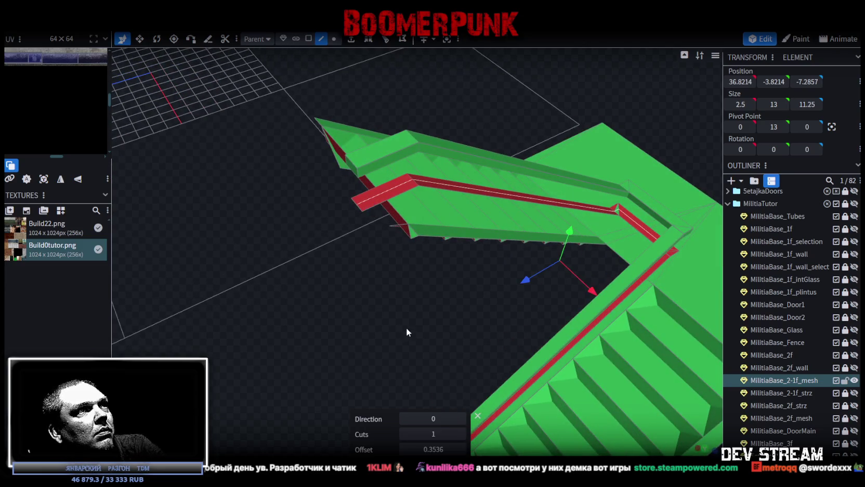
pyautogui.moveTo(406, 327); pyautogui.dragTo(458, 283)
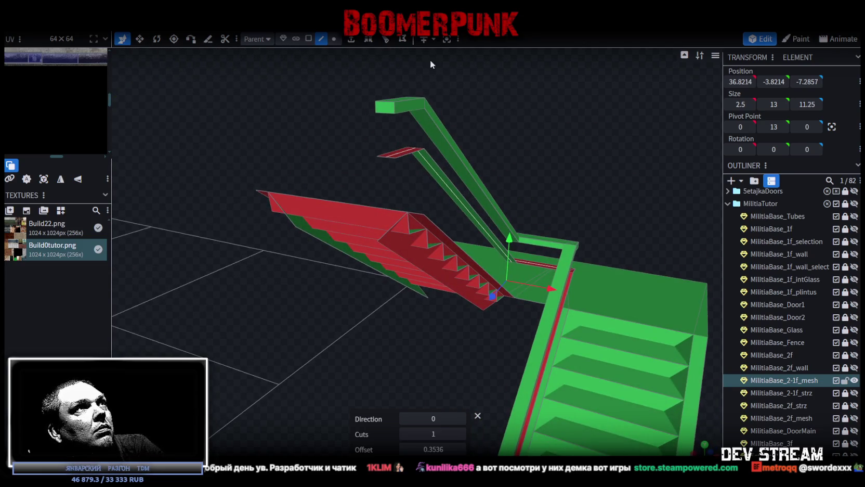
# - Extrude the selected red railing faces 1.75 units in the Y- direction
pyautogui.click(356, 42)
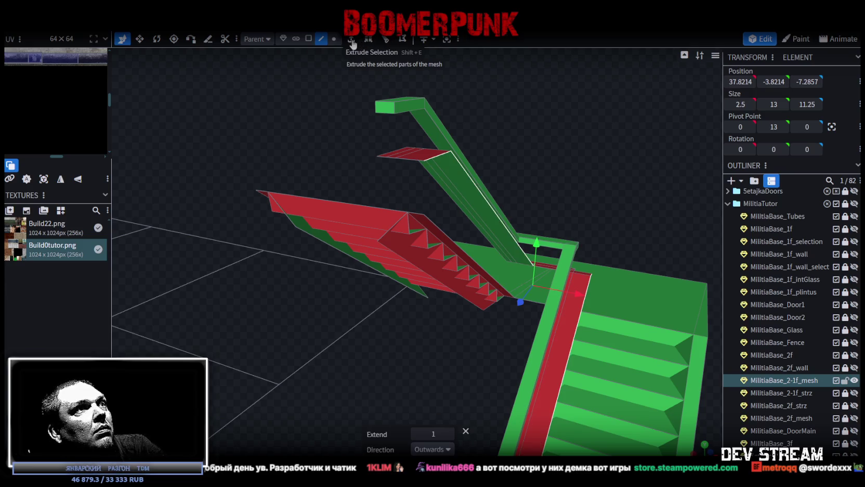
pyautogui.click(448, 449)
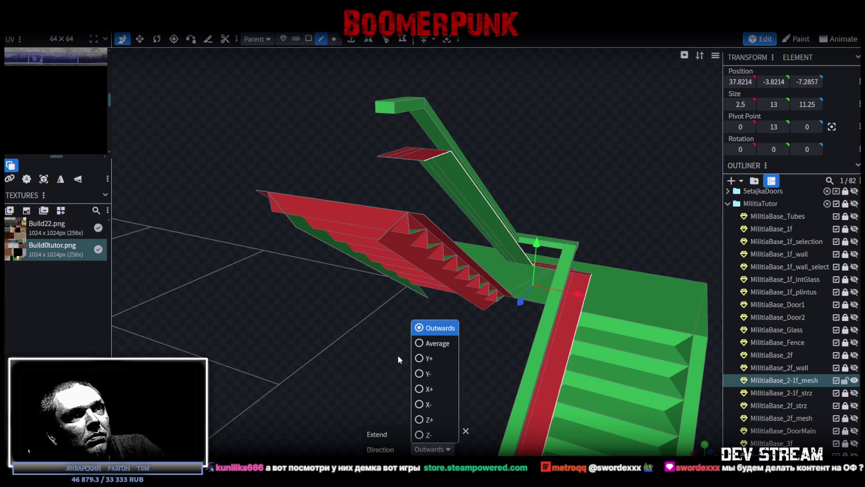
pyautogui.click(422, 373)
pyautogui.moveTo(468, 379)
pyautogui.mouseDown()
pyautogui.moveTo(246, 246)
pyautogui.moveTo(235, 248)
pyautogui.mouseUp()
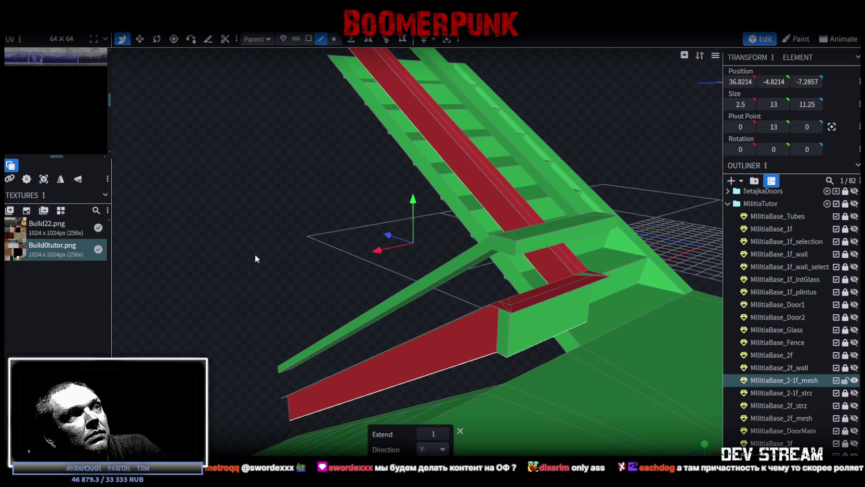
pyautogui.click(444, 434)
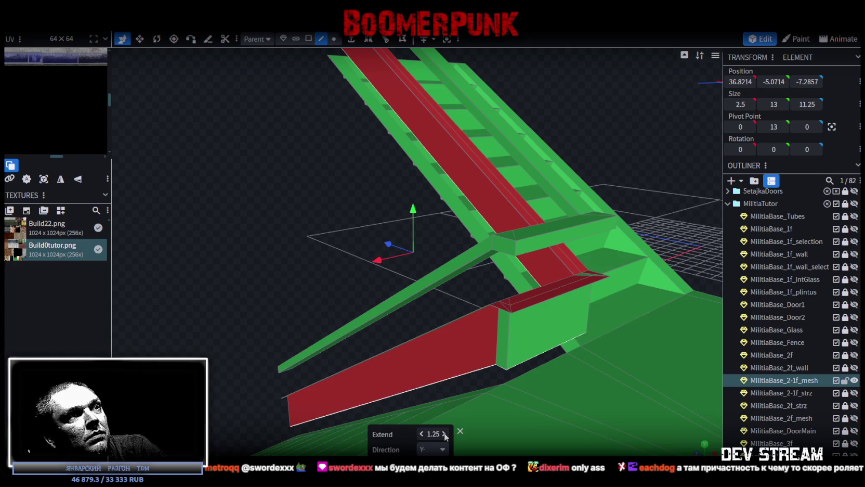
pyautogui.click(445, 433)
pyautogui.click(444, 434)
pyautogui.moveTo(281, 238); pyautogui.dragTo(518, 288)
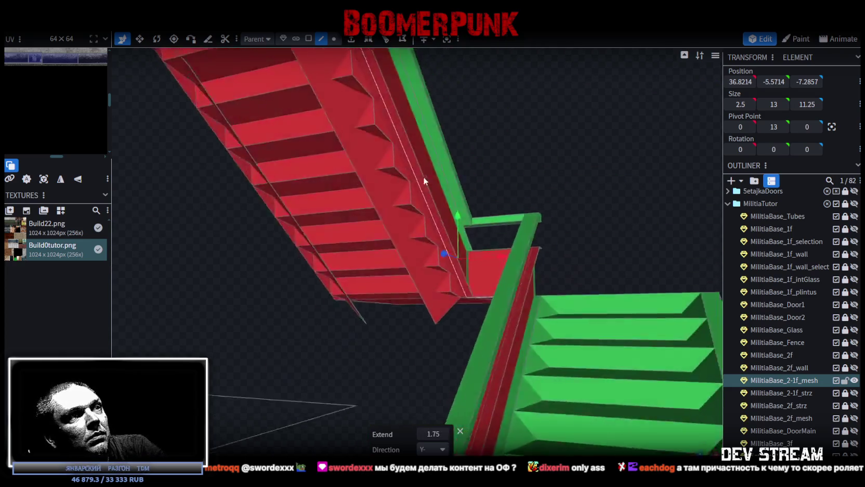
pyautogui.moveTo(587, 166); pyautogui.dragTo(490, 194)
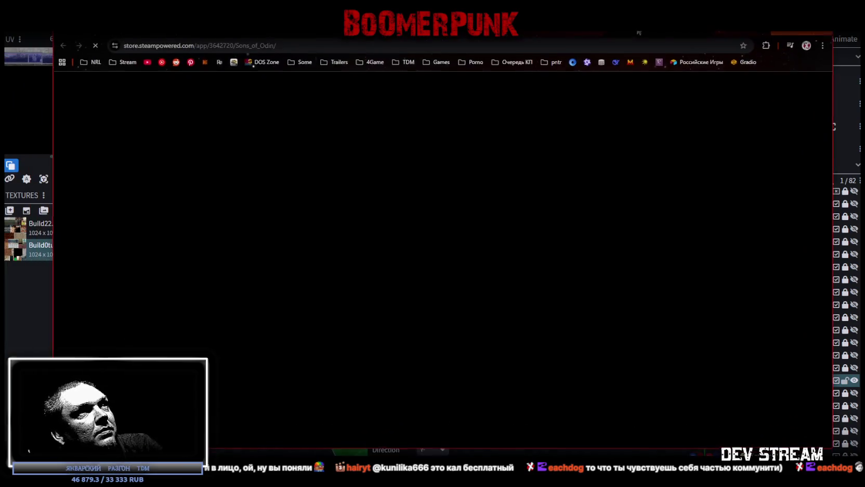
# - Browse the screenshot and video gallery on the Sons of Odin Steam page
pyautogui.hotkey('alt', 'Tab')
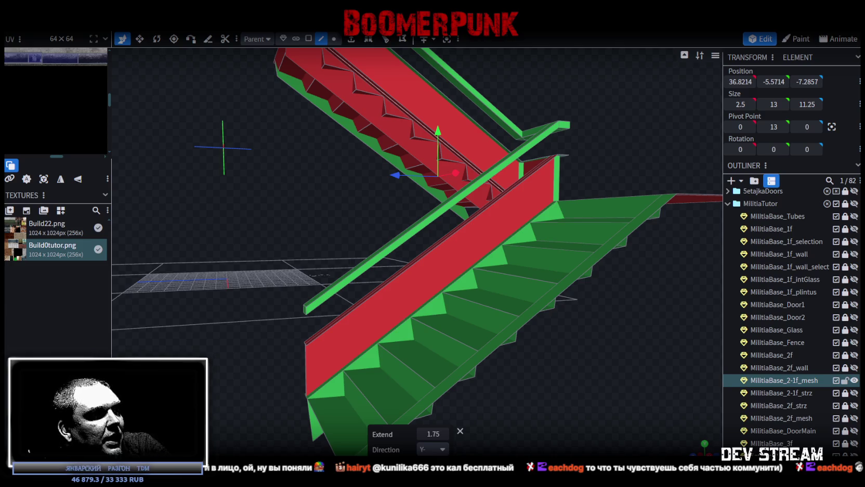
pyautogui.hotkey('alt', 'Tab')
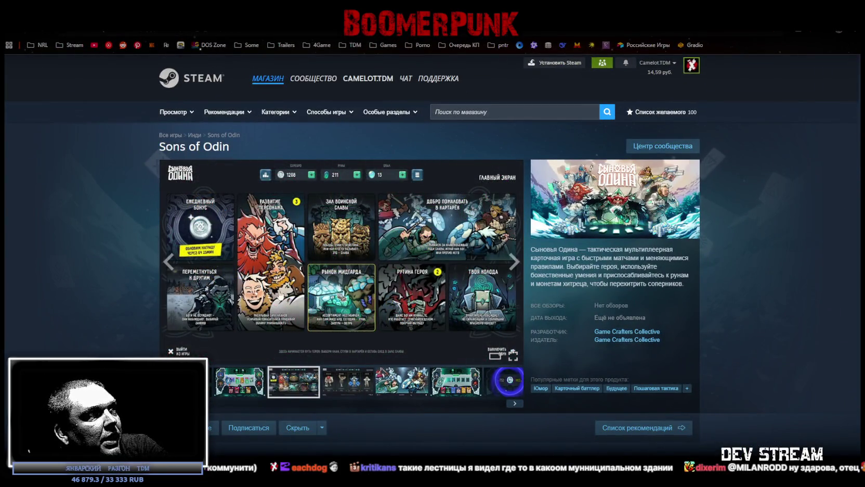
pyautogui.click(356, 387)
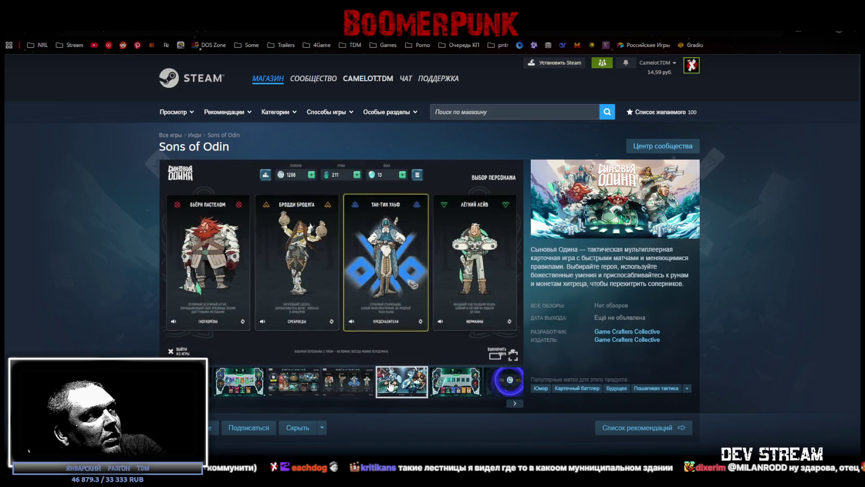
pyautogui.click(390, 386)
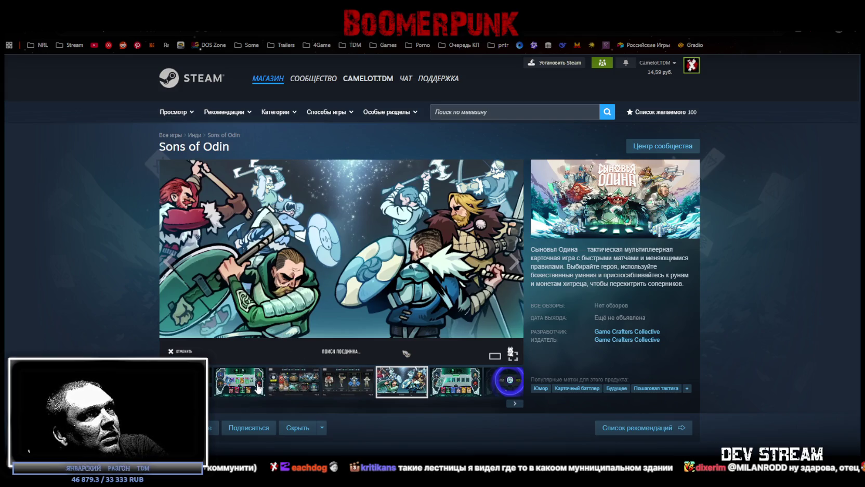
pyautogui.moveTo(236, 406); pyautogui.dragTo(524, 408)
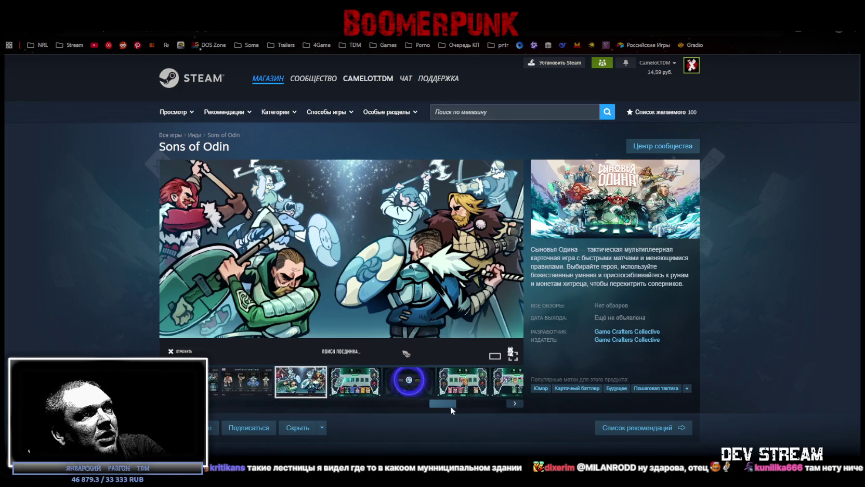
pyautogui.click(504, 384)
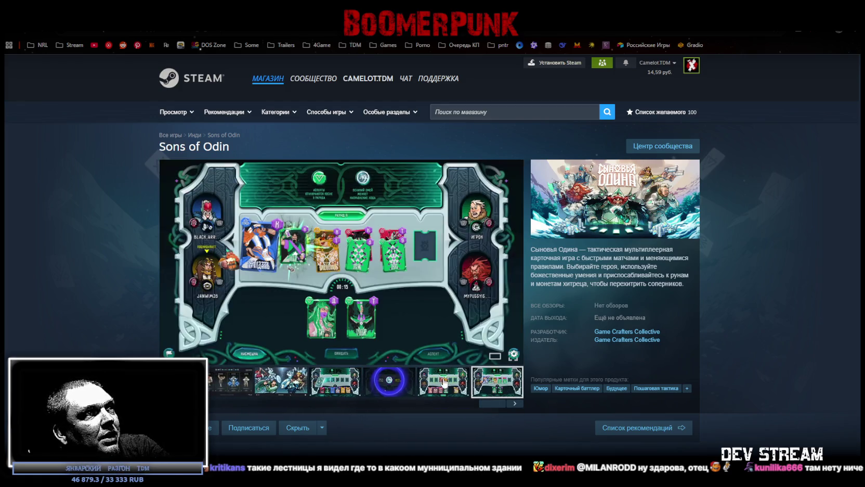
pyautogui.click(443, 383)
pyautogui.click(387, 382)
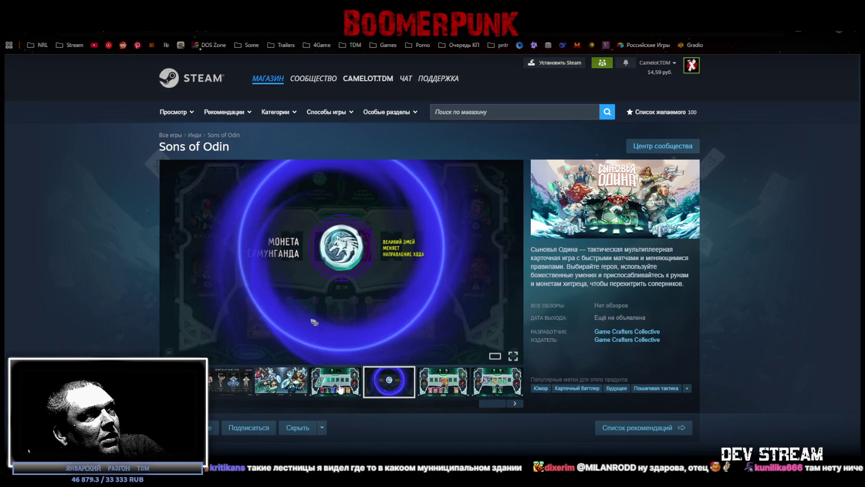
pyautogui.click(338, 387)
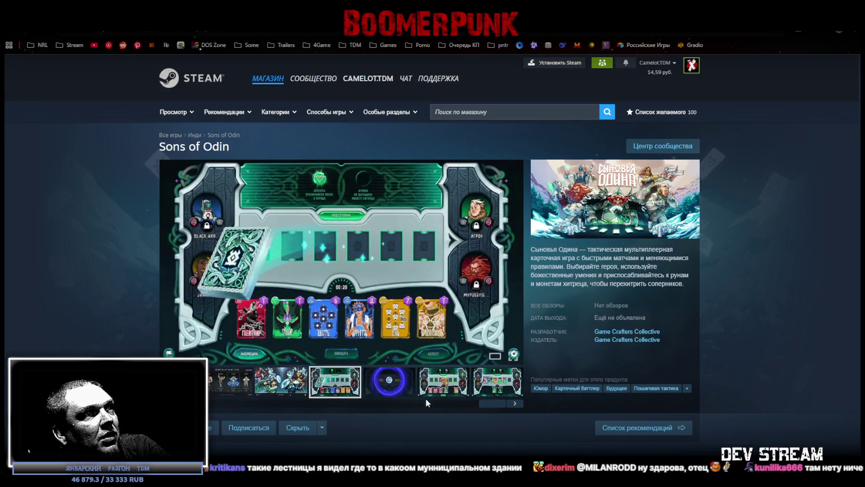
pyautogui.moveTo(489, 405); pyautogui.dragTo(242, 408)
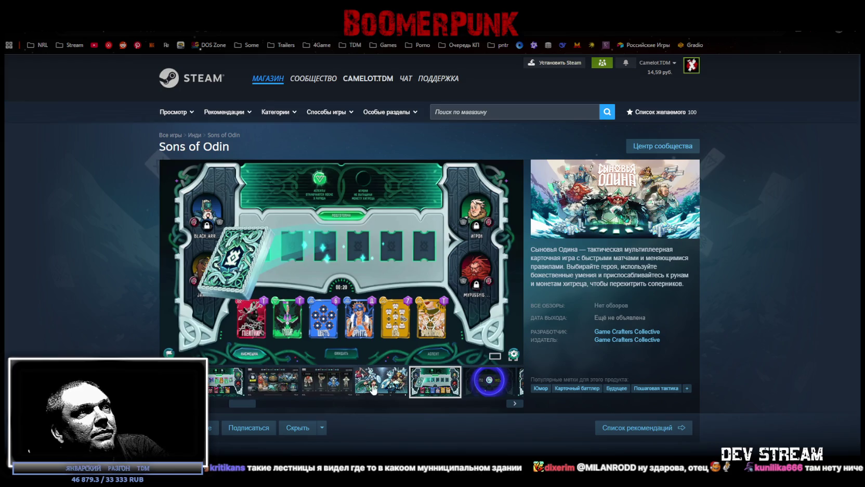
pyautogui.click(304, 391)
pyautogui.click(274, 393)
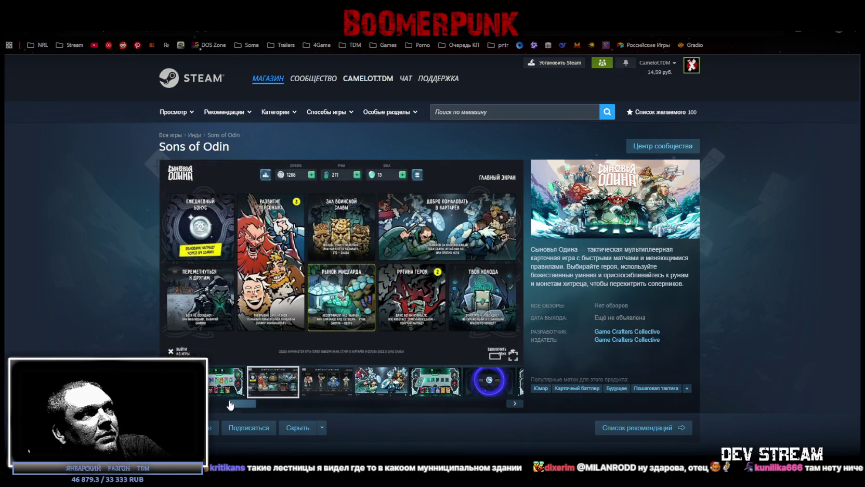
pyautogui.moveTo(231, 405); pyautogui.dragTo(203, 405)
# - Expand the full Sons of Odin description with 'Читать дальше' and scroll through it
pyautogui.scroll(-5, 115, 326)
pyautogui.scroll(-5, 116, 326)
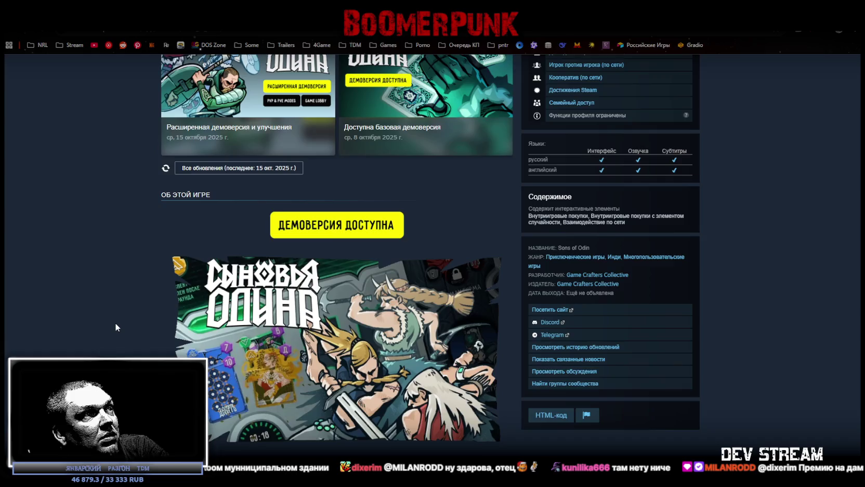
pyautogui.scroll(-3, 115, 326)
pyautogui.click(337, 383)
pyautogui.scroll(-3, 146, 346)
pyautogui.scroll(-4, 144, 344)
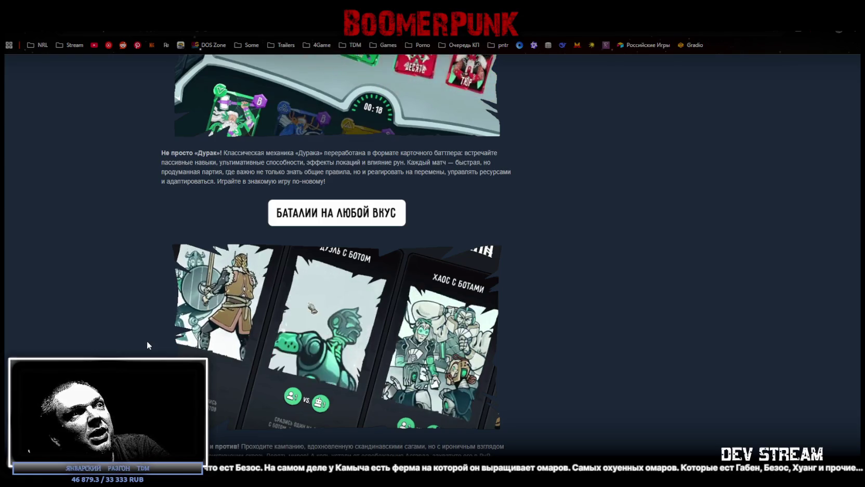
pyautogui.scroll(-4, 146, 345)
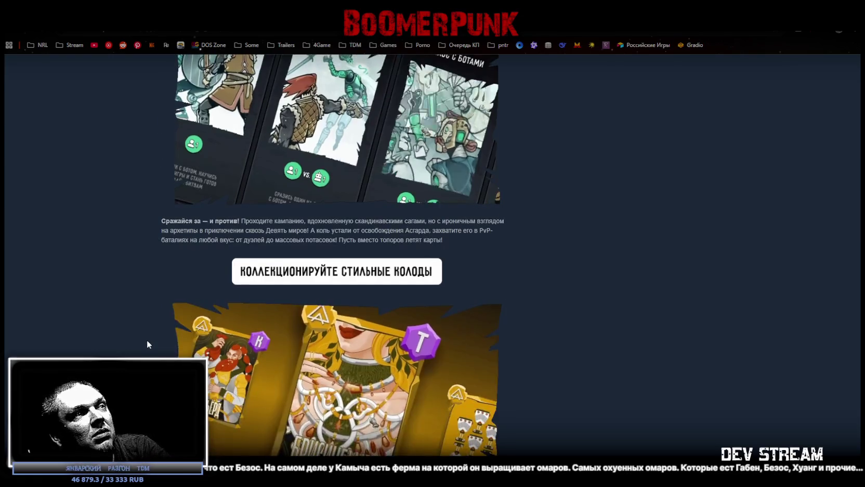
pyautogui.scroll(-1, 147, 340)
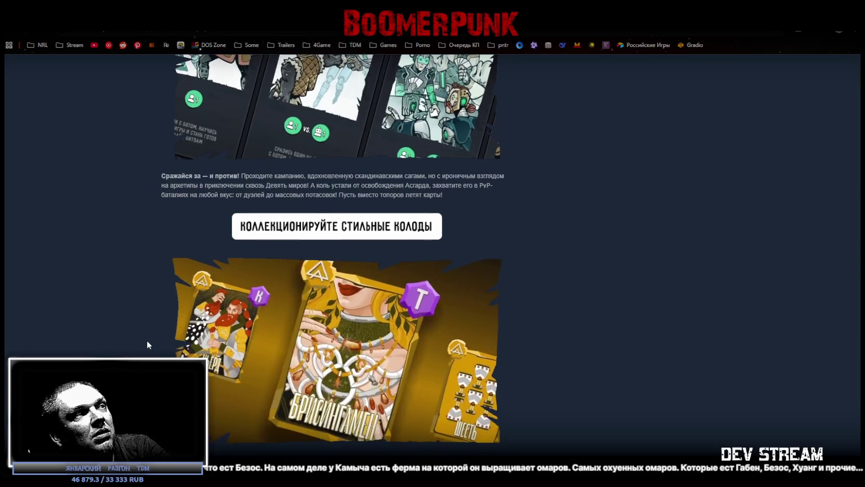
pyautogui.scroll(-4, 130, 338)
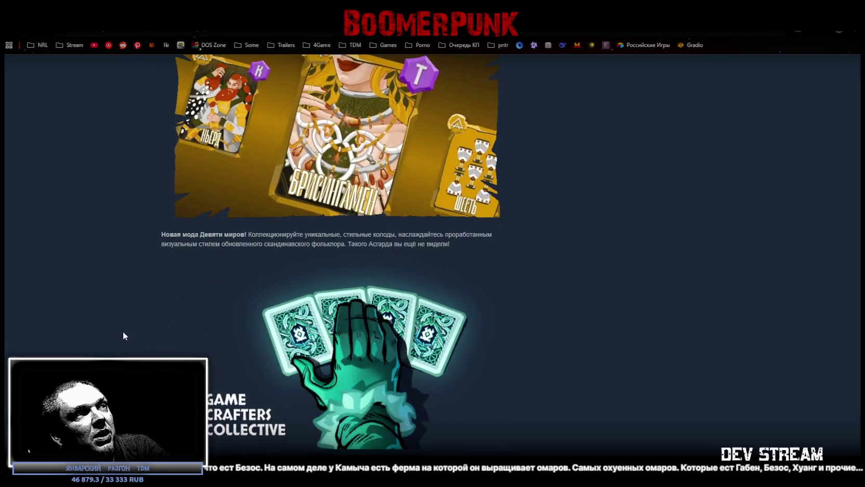
# - Scroll back to the top of the store page and return to Blockbench
pyautogui.scroll(4, 123, 331)
pyautogui.scroll(5, 125, 329)
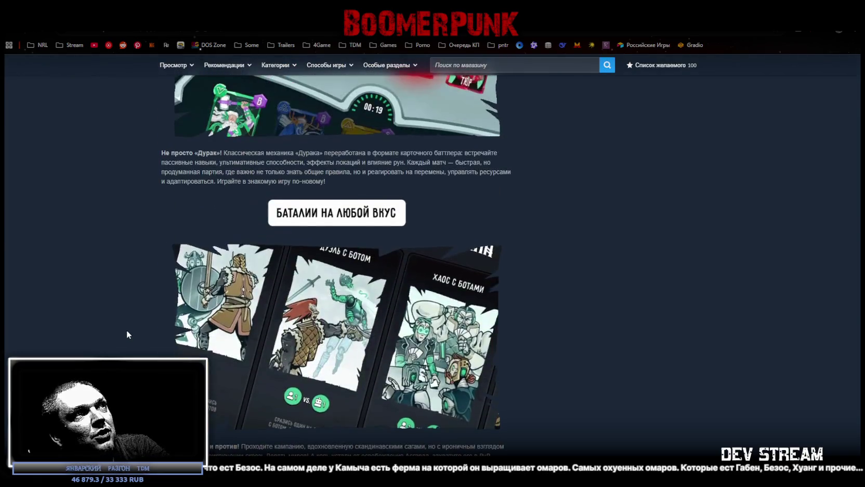
pyautogui.scroll(5, 127, 330)
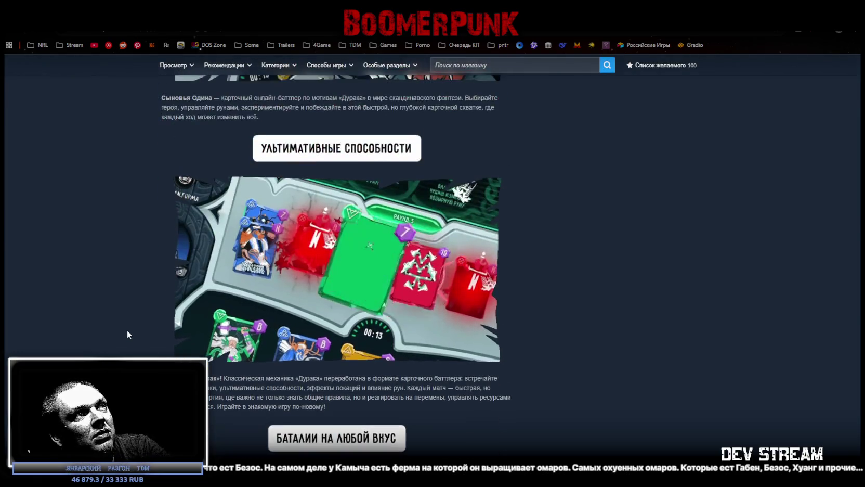
pyautogui.scroll(1, 127, 329)
pyautogui.scroll(1, 127, 330)
pyautogui.scroll(4, 127, 329)
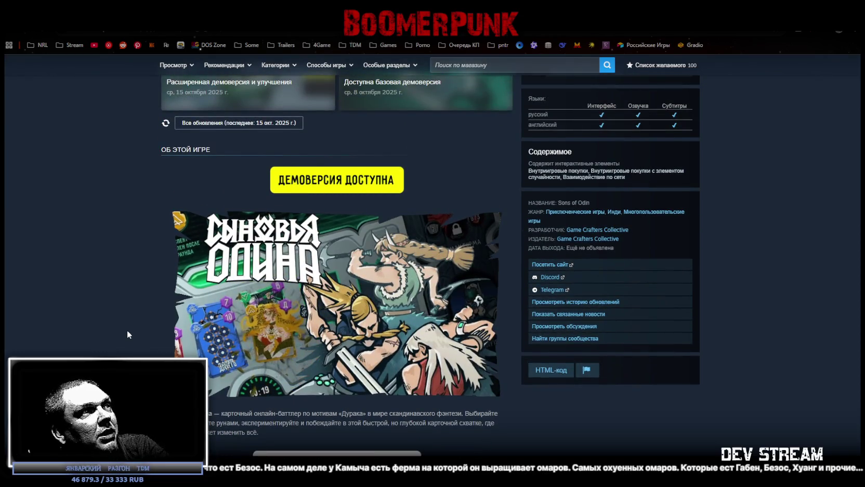
pyautogui.scroll(5, 128, 332)
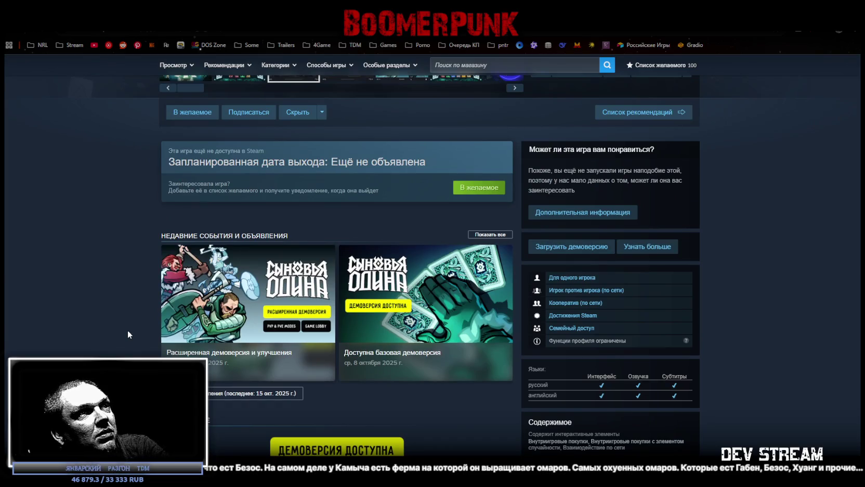
pyautogui.scroll(4, 127, 330)
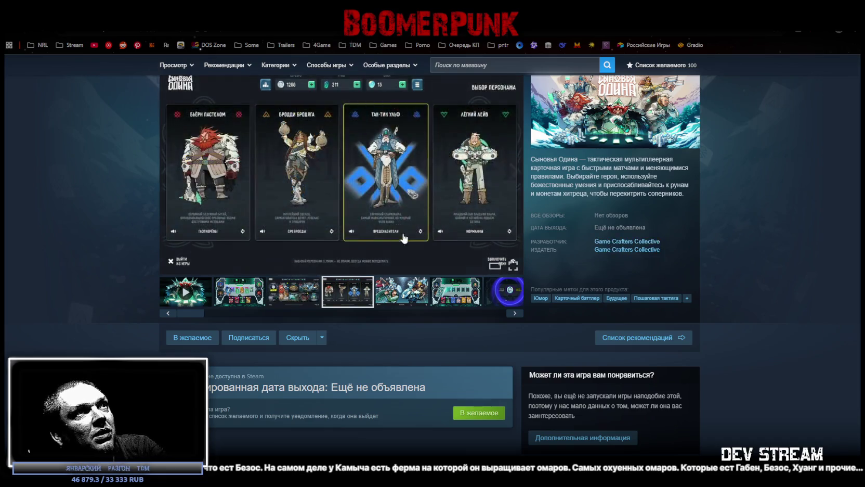
pyautogui.scroll(2, 318, 243)
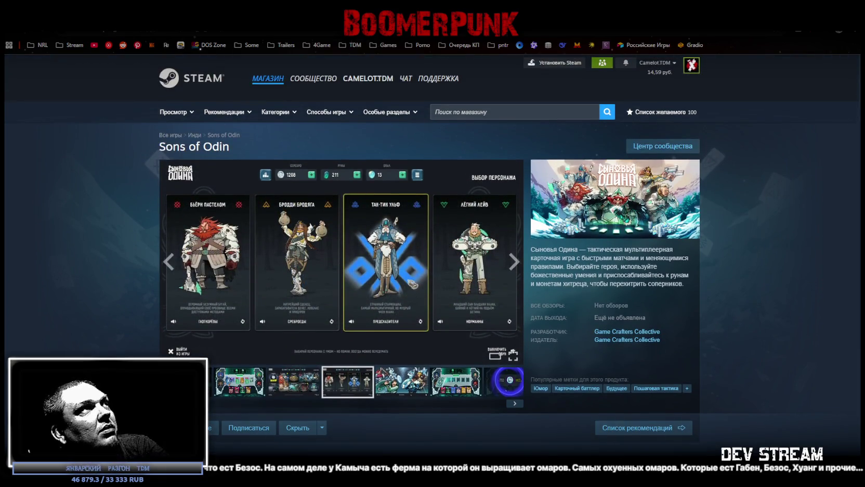
pyautogui.hotkey('alt', 'Tab')
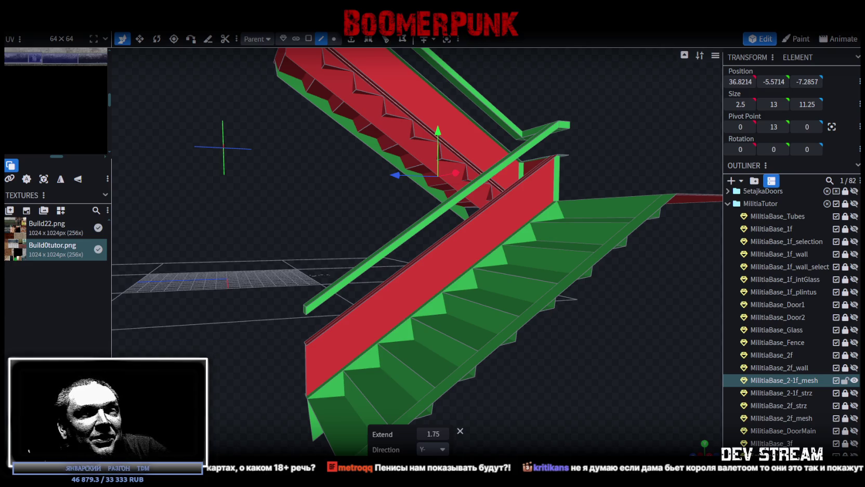
# - Select the red side-panel faces of the railing along both flights and the landing
pyautogui.scroll(-3, 486, 331)
pyautogui.moveTo(570, 360)
pyautogui.mouseDown()
pyautogui.moveTo(308, 377)
pyautogui.moveTo(435, 361)
pyautogui.mouseUp()
pyautogui.scroll(2, 423, 368)
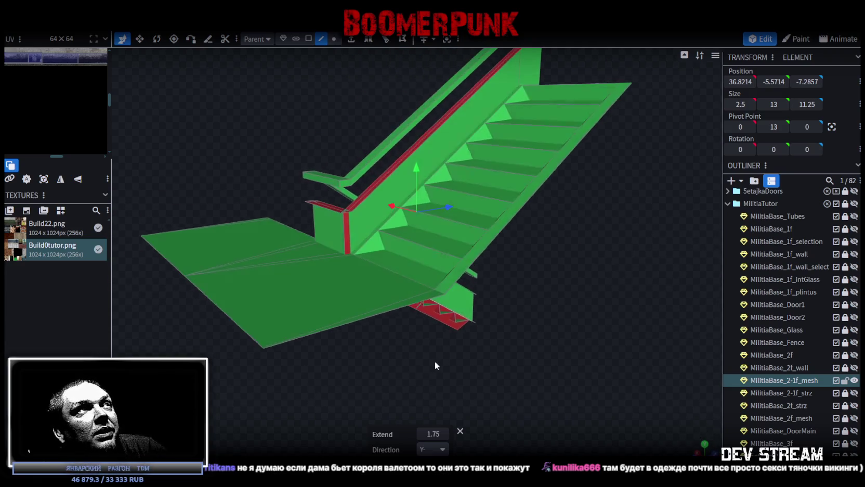
pyautogui.click(349, 226)
pyautogui.moveTo(278, 138)
pyautogui.mouseDown()
pyautogui.moveTo(464, 134)
pyautogui.moveTo(489, 180)
pyautogui.mouseUp()
pyautogui.moveTo(583, 185)
pyautogui.mouseDown()
pyautogui.moveTo(420, 201)
pyautogui.moveTo(449, 198)
pyautogui.moveTo(505, 233)
pyautogui.mouseUp()
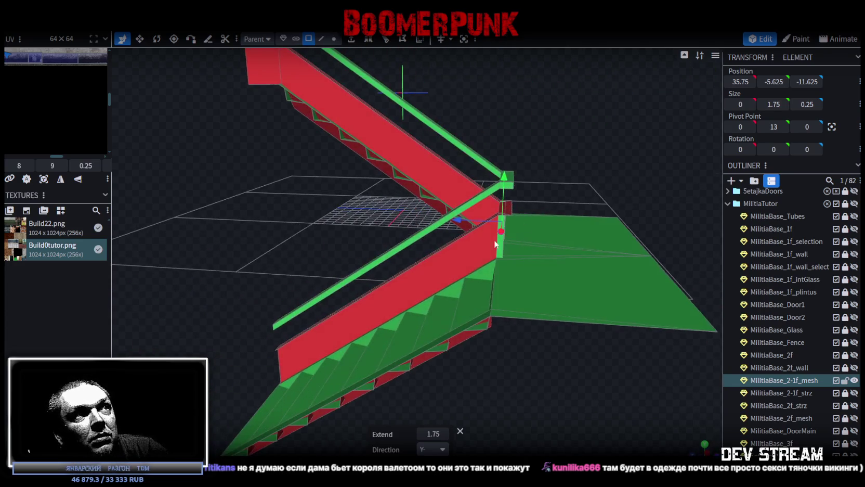
pyautogui.click(461, 259)
pyautogui.moveTo(409, 51)
pyautogui.mouseDown()
pyautogui.moveTo(530, 147)
pyautogui.moveTo(444, 130)
pyautogui.moveTo(534, 117)
pyautogui.moveTo(554, 124)
pyautogui.moveTo(537, 144)
pyautogui.moveTo(566, 158)
pyautogui.moveTo(543, 153)
pyautogui.mouseUp()
pyautogui.moveTo(470, 262); pyautogui.dragTo(452, 275)
pyautogui.moveTo(591, 202); pyautogui.dragTo(473, 150)
pyautogui.scroll(3, 458, 158)
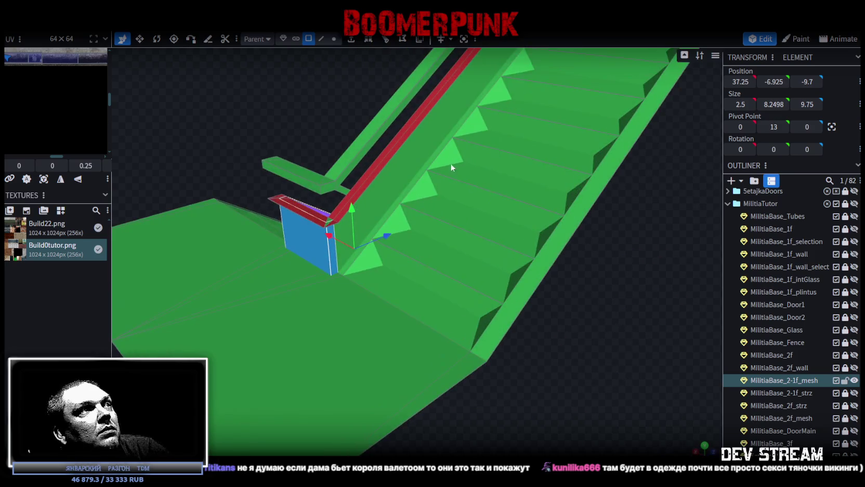
pyautogui.moveTo(397, 179)
pyautogui.mouseDown()
pyautogui.moveTo(557, 235)
pyautogui.moveTo(597, 277)
pyautogui.moveTo(512, 287)
pyautogui.moveTo(494, 218)
pyautogui.mouseUp()
pyautogui.click(490, 212)
# - Split the selected faces into a new mesh, MilitiaBase_2-1f_mesh_sel, and hide it
pyautogui.rightClick(491, 213)
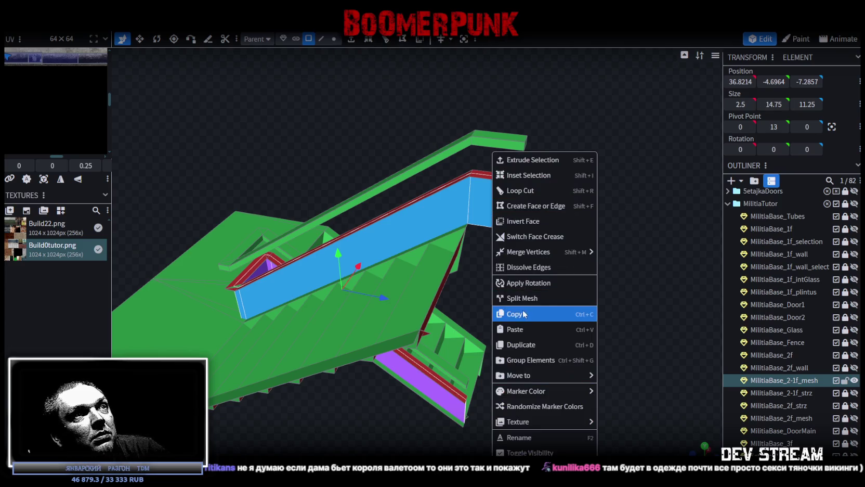
pyautogui.click(536, 298)
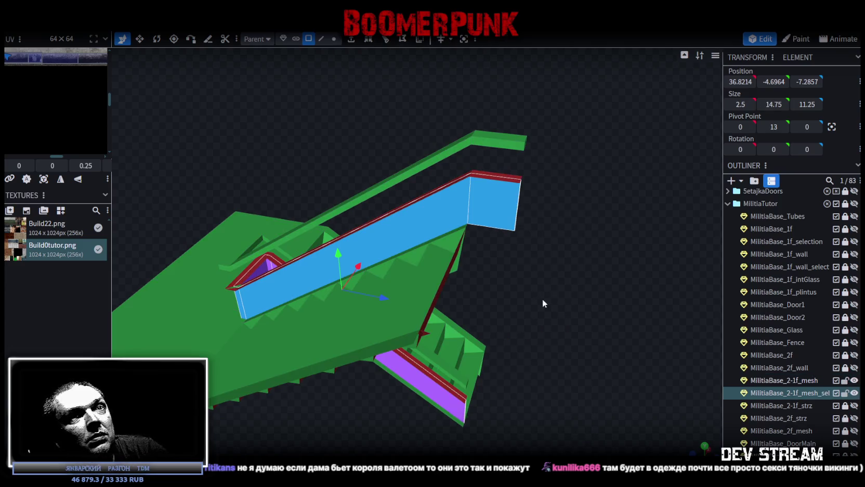
pyautogui.click(854, 393)
pyautogui.click(784, 380)
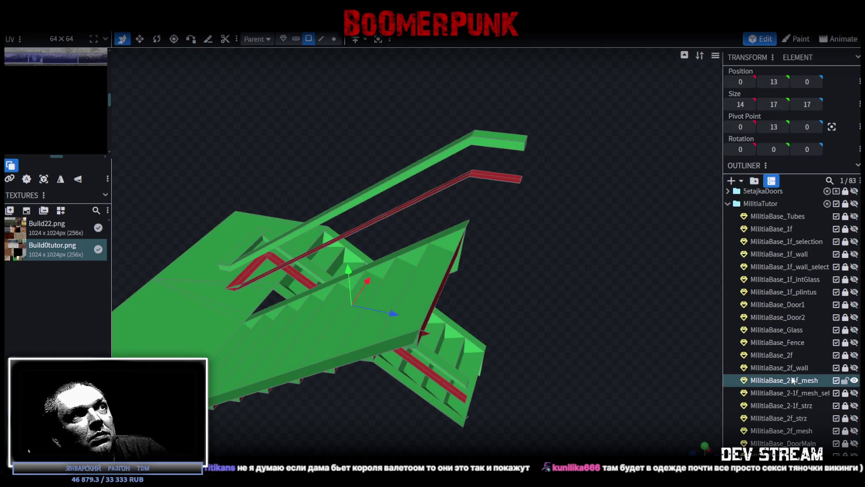
# - Try deleting the red rail faces from the remaining 2-1f mesh, then undo and deselect
pyautogui.moveTo(571, 227); pyautogui.dragTo(566, 244)
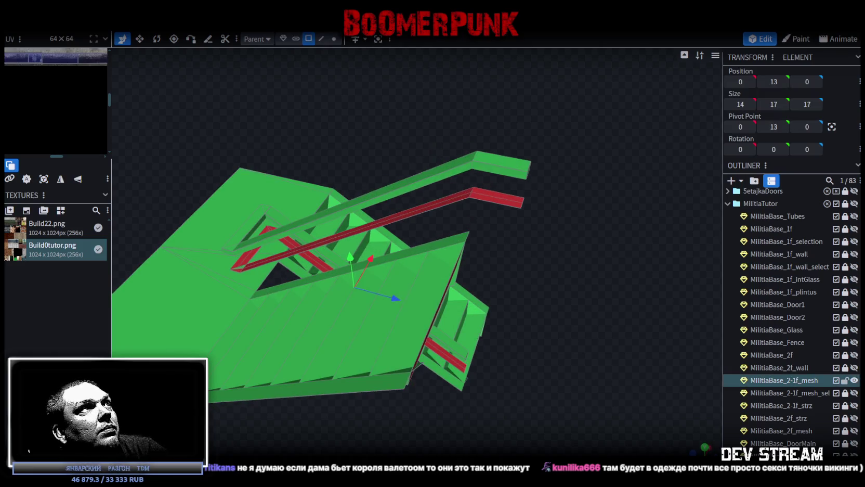
pyautogui.click(517, 197)
pyautogui.moveTo(517, 196)
pyautogui.mouseDown()
pyautogui.moveTo(558, 216)
pyautogui.moveTo(434, 164)
pyautogui.moveTo(374, 171)
pyautogui.mouseUp()
pyautogui.press('Delete')
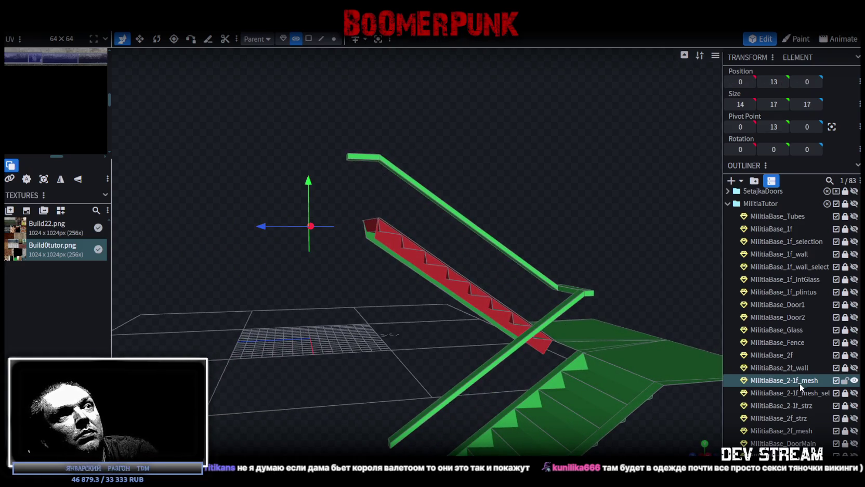
pyautogui.hotkey('ctrl', 'z')
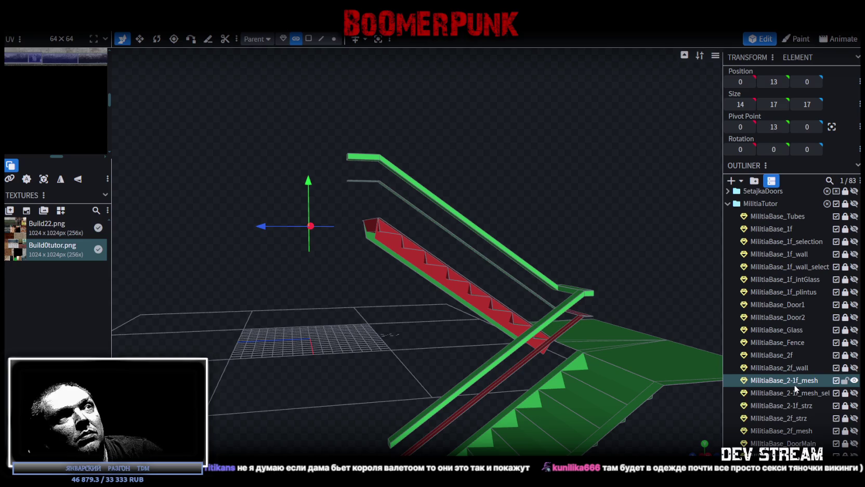
pyautogui.moveTo(524, 202); pyautogui.dragTo(606, 238)
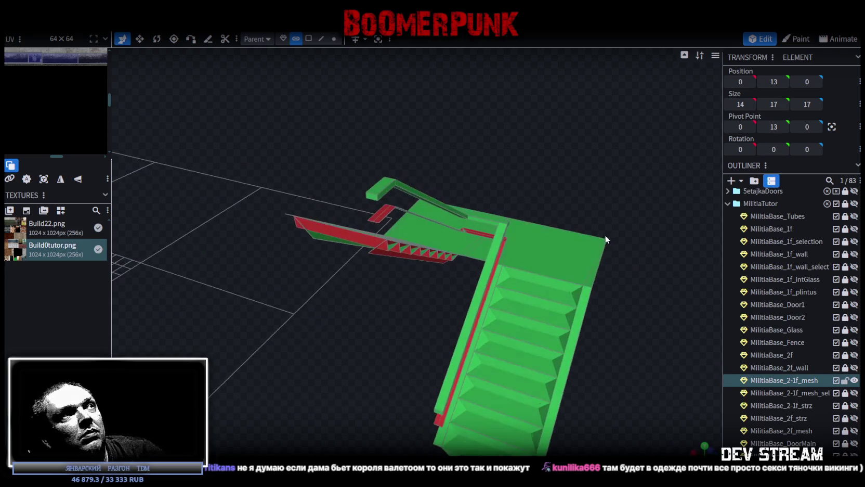
pyautogui.click(371, 222)
pyautogui.click(617, 275)
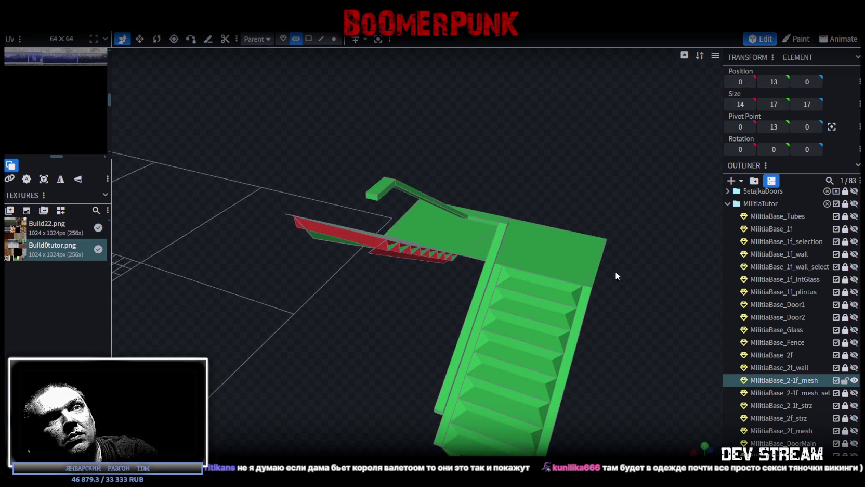
# - Unhide the split-off panel mesh and select it
pyautogui.click(854, 393)
pyautogui.click(785, 393)
pyautogui.moveTo(312, 343); pyautogui.dragTo(541, 326)
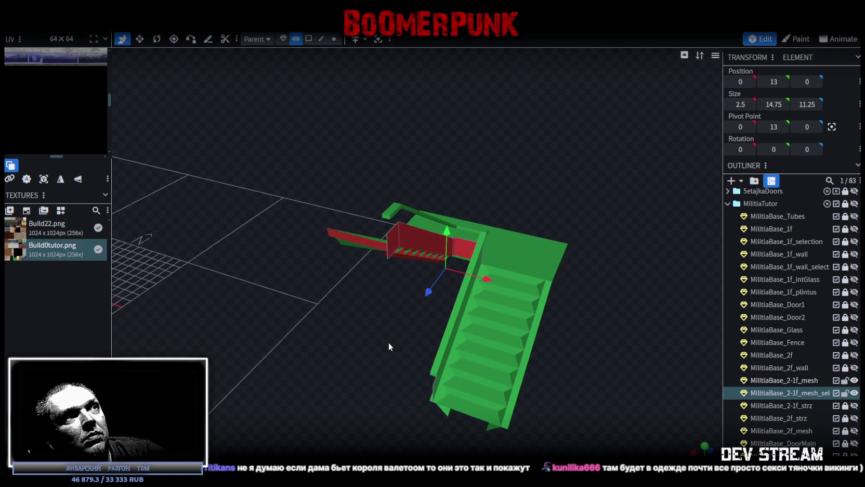
pyautogui.scroll(3, 542, 329)
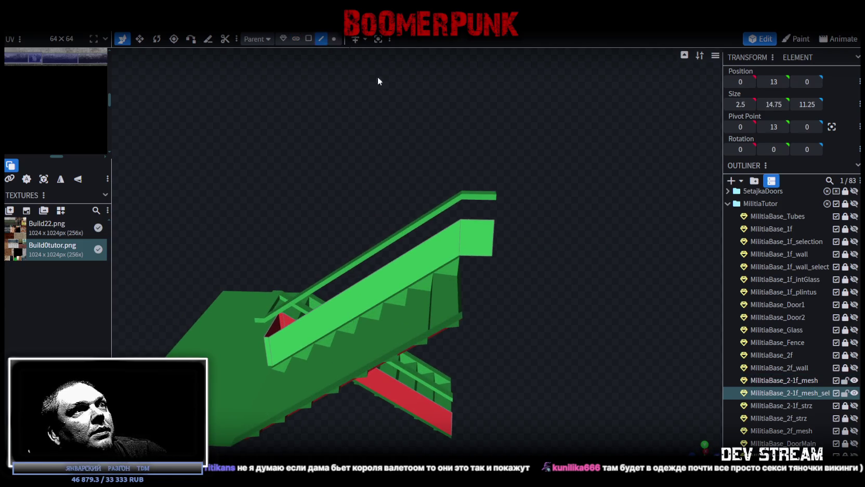
pyautogui.click(483, 221)
# - Select the taller railing panel piece and raise it by one unit
pyautogui.moveTo(441, 233)
pyautogui.mouseDown()
pyautogui.moveTo(491, 168)
pyautogui.moveTo(409, 171)
pyautogui.mouseUp()
pyautogui.scroll(3, 368, 267)
pyautogui.scroll(2, 377, 282)
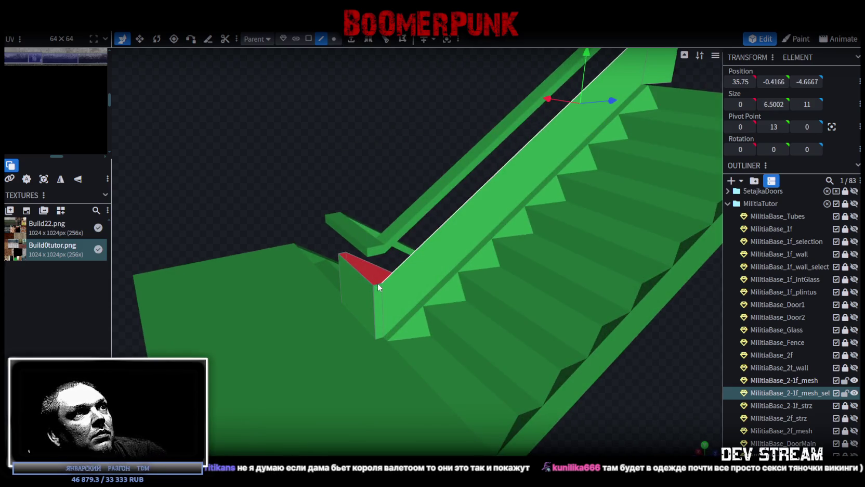
pyautogui.click(365, 279)
pyautogui.moveTo(364, 275)
pyautogui.mouseDown()
pyautogui.moveTo(327, 154)
pyautogui.moveTo(502, 133)
pyautogui.moveTo(595, 174)
pyautogui.mouseUp()
pyautogui.click(486, 277)
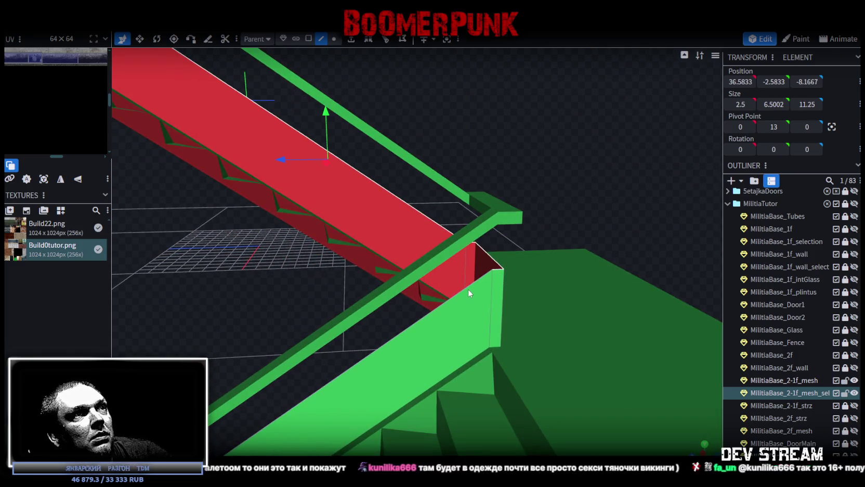
pyautogui.moveTo(476, 293); pyautogui.dragTo(497, 291)
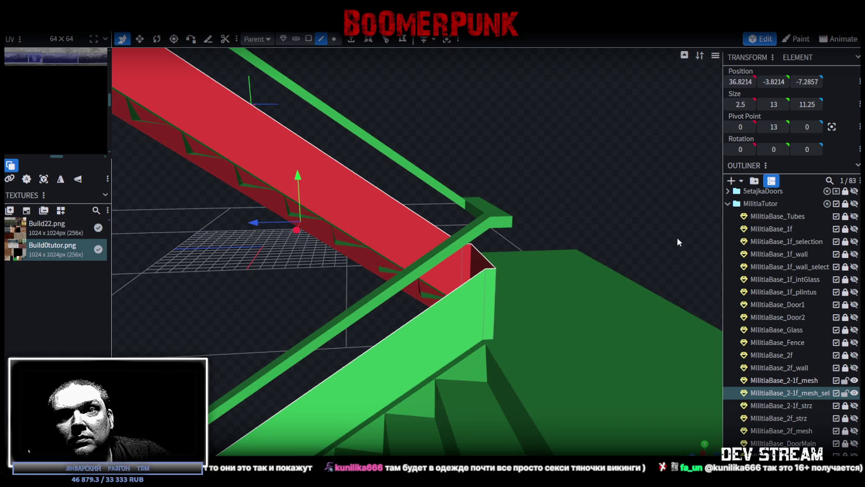
pyautogui.moveTo(671, 246)
pyautogui.mouseDown()
pyautogui.moveTo(666, 275)
pyautogui.moveTo(627, 283)
pyautogui.moveTo(654, 191)
pyautogui.mouseUp()
pyautogui.moveTo(292, 278)
pyautogui.mouseDown()
pyautogui.moveTo(270, 231)
pyautogui.moveTo(381, 177)
pyautogui.moveTo(394, 183)
pyautogui.mouseUp()
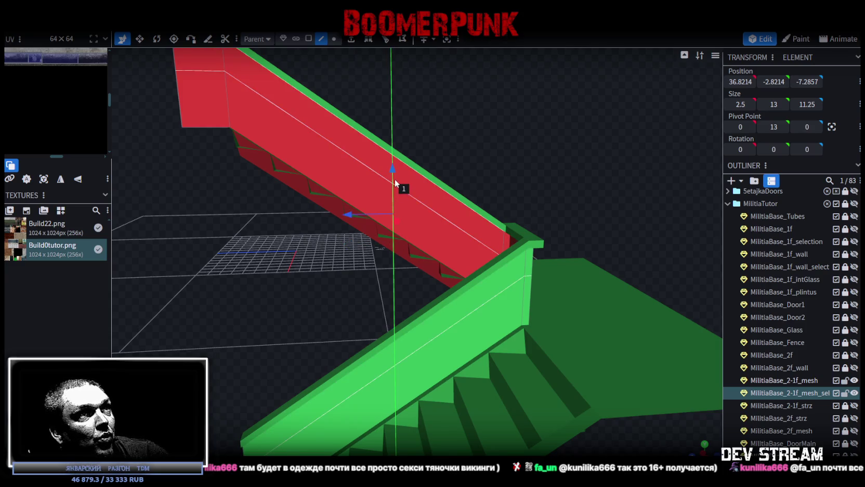
pyautogui.moveTo(583, 153)
pyautogui.mouseDown()
pyautogui.moveTo(551, 166)
pyautogui.moveTo(561, 151)
pyautogui.moveTo(553, 112)
pyautogui.moveTo(587, 111)
pyautogui.moveTo(561, 175)
pyautogui.moveTo(569, 157)
pyautogui.moveTo(544, 163)
pyautogui.moveTo(360, 99)
pyautogui.mouseUp()
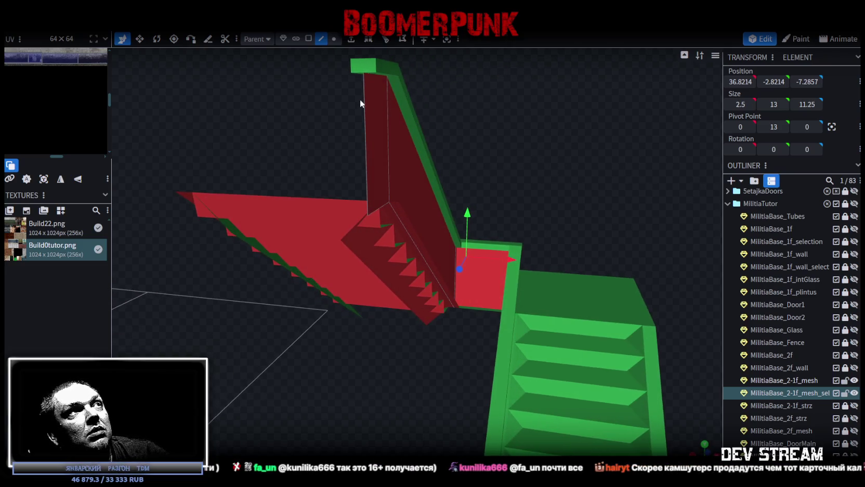
pyautogui.moveTo(391, 129)
pyautogui.mouseDown()
pyautogui.moveTo(495, 141)
pyautogui.moveTo(525, 127)
pyautogui.mouseUp()
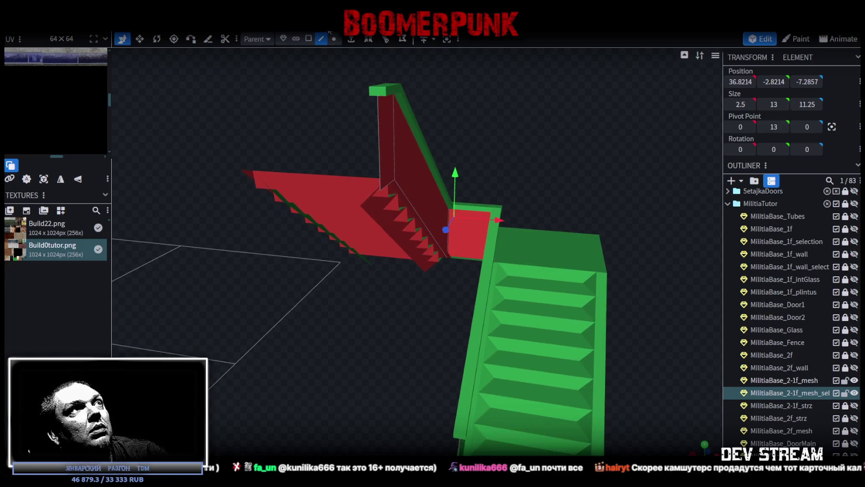
# - Select the inner dark-red wall face, then the whole railing panel mesh
pyautogui.click(309, 39)
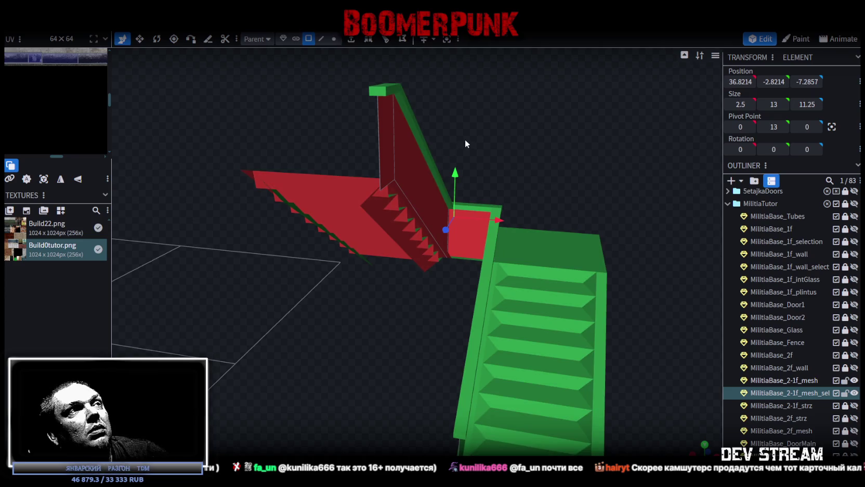
pyautogui.moveTo(499, 120)
pyautogui.mouseDown()
pyautogui.moveTo(505, 137)
pyautogui.moveTo(505, 129)
pyautogui.mouseUp()
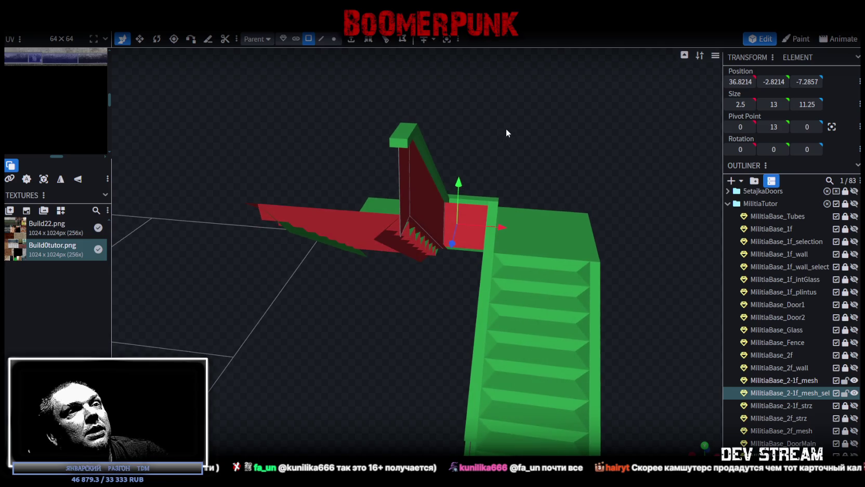
pyautogui.click(416, 198)
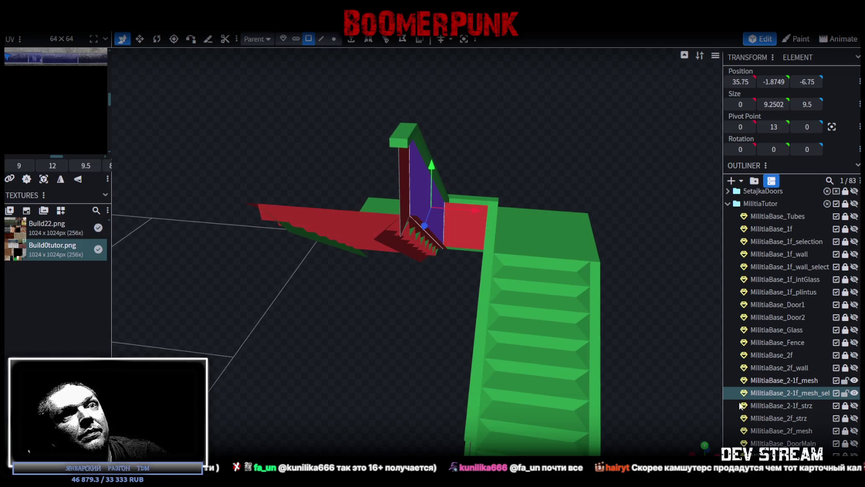
pyautogui.click(786, 391)
# - Duplicate the railing panel mesh, lock and hide the original, and hide the green stairs
pyautogui.hotkey('ctrl', 'd')
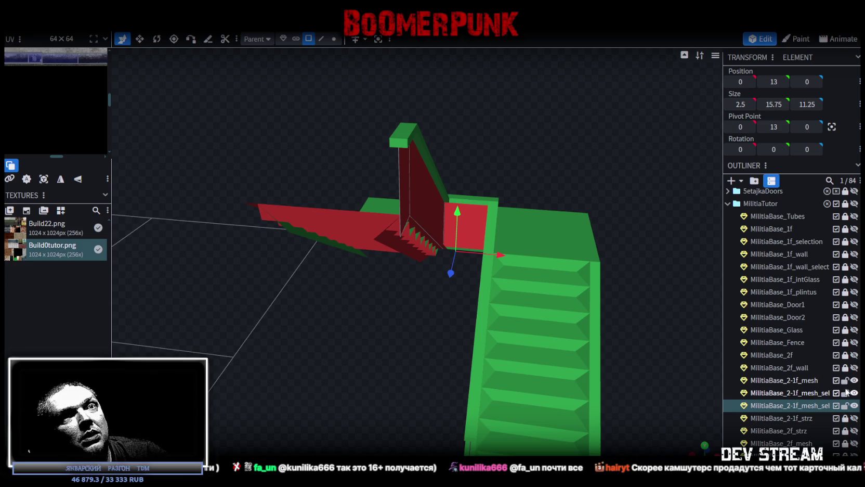
pyautogui.click(846, 392)
pyautogui.click(854, 393)
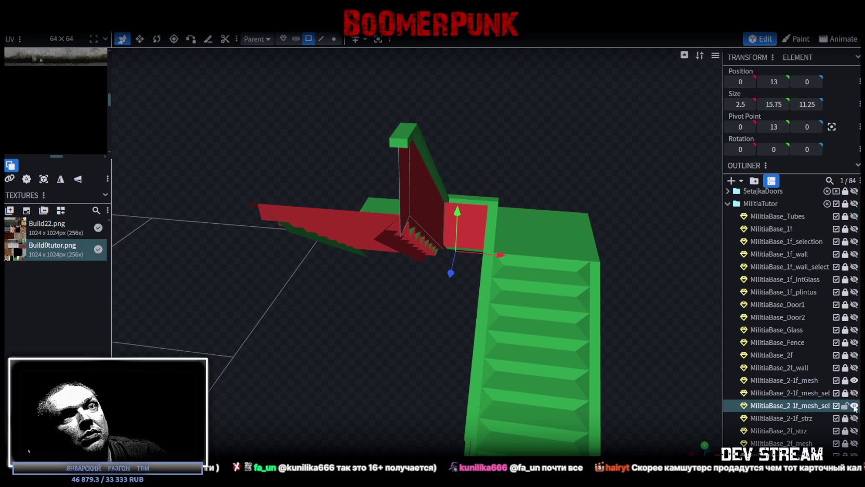
pyautogui.click(854, 406)
pyautogui.click(854, 405)
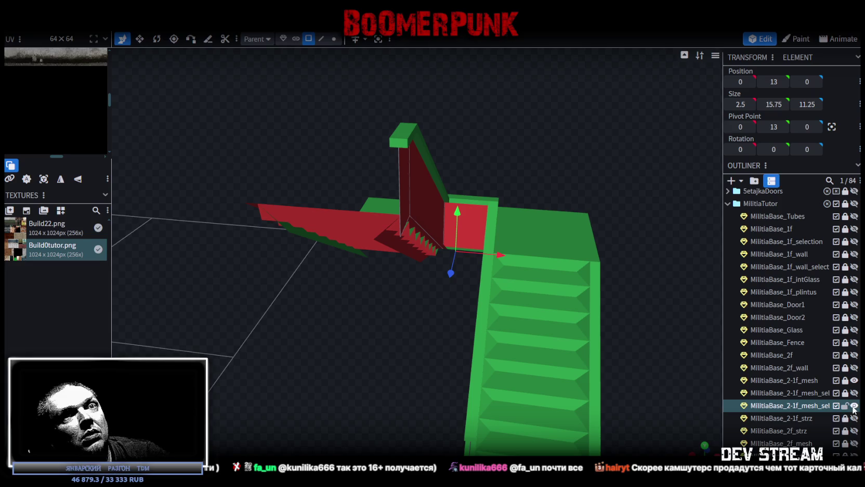
pyautogui.click(854, 380)
pyautogui.moveTo(604, 186)
pyautogui.mouseDown()
pyautogui.moveTo(548, 181)
pyautogui.moveTo(487, 104)
pyautogui.mouseUp()
# - Box-select the copy's edge vertices and nudge them 0.1 along X
pyautogui.click(308, 40)
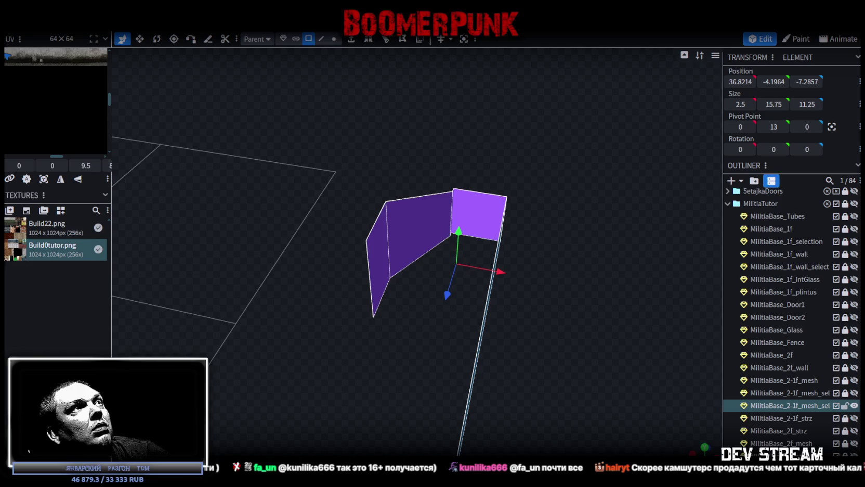
pyautogui.click(387, 154)
pyautogui.moveTo(387, 154)
pyautogui.mouseDown()
pyautogui.moveTo(359, 113)
pyautogui.moveTo(388, 124)
pyautogui.moveTo(389, 134)
pyautogui.mouseUp()
pyautogui.click(334, 39)
pyautogui.moveTo(401, 105); pyautogui.dragTo(458, 211)
pyautogui.moveTo(483, 182); pyautogui.dragTo(486, 185)
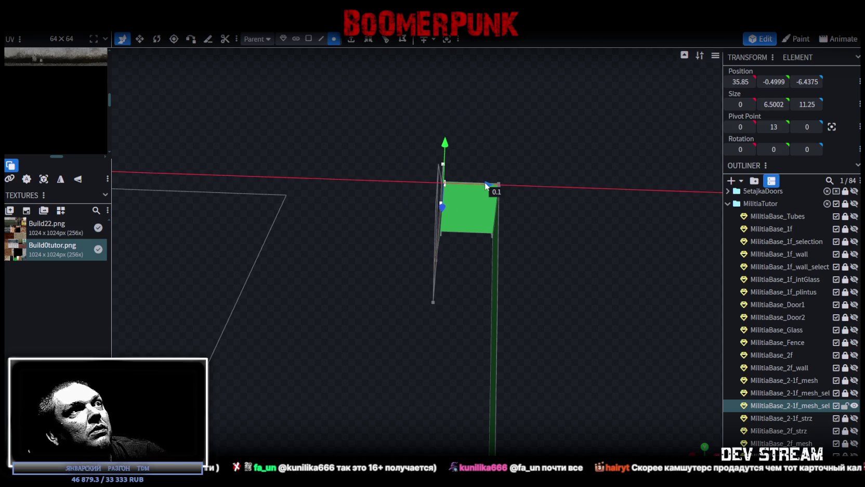
# - Move the green face's right vertex to X 38.15 and nudge the red corner vertex 0.1 along Z
pyautogui.moveTo(546, 270); pyautogui.dragTo(536, 121)
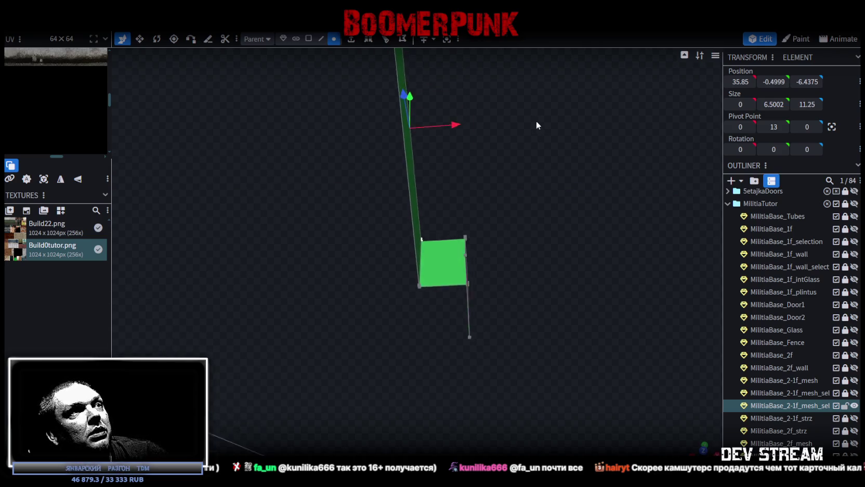
pyautogui.moveTo(497, 193); pyautogui.dragTo(455, 269)
pyautogui.moveTo(514, 242)
pyautogui.mouseDown()
pyautogui.moveTo(397, 273)
pyautogui.moveTo(561, 258)
pyautogui.moveTo(529, 260)
pyautogui.moveTo(540, 276)
pyautogui.moveTo(537, 250)
pyautogui.moveTo(562, 220)
pyautogui.moveTo(584, 220)
pyautogui.moveTo(557, 224)
pyautogui.mouseUp()
pyautogui.scroll(3, 529, 259)
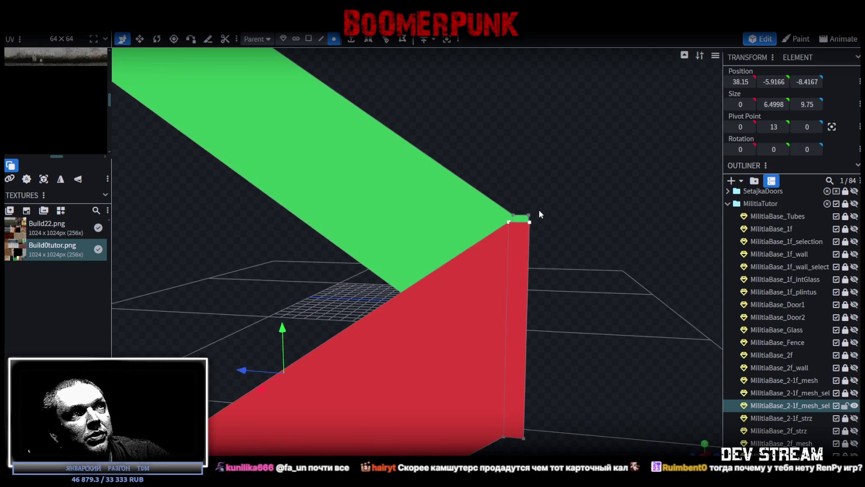
pyautogui.click(529, 221)
pyautogui.moveTo(489, 222); pyautogui.dragTo(484, 225)
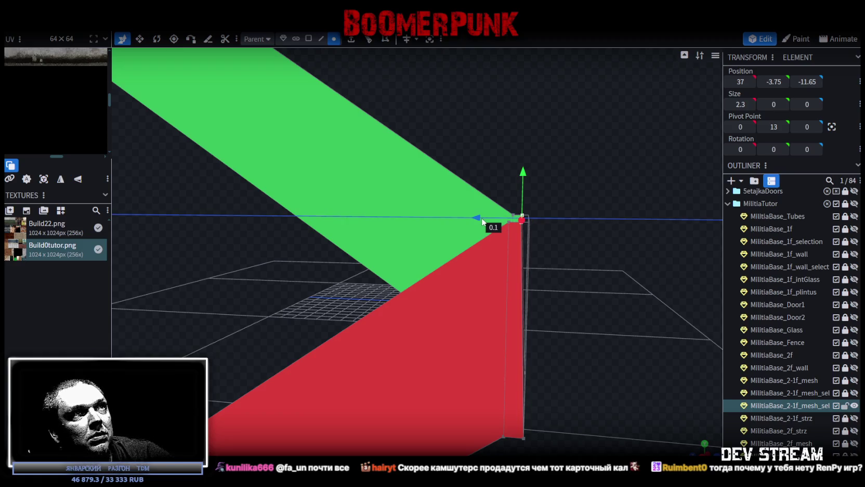
pyautogui.scroll(-3, 542, 303)
pyautogui.scroll(-2, 525, 355)
pyautogui.moveTo(526, 355); pyautogui.dragTo(851, 407)
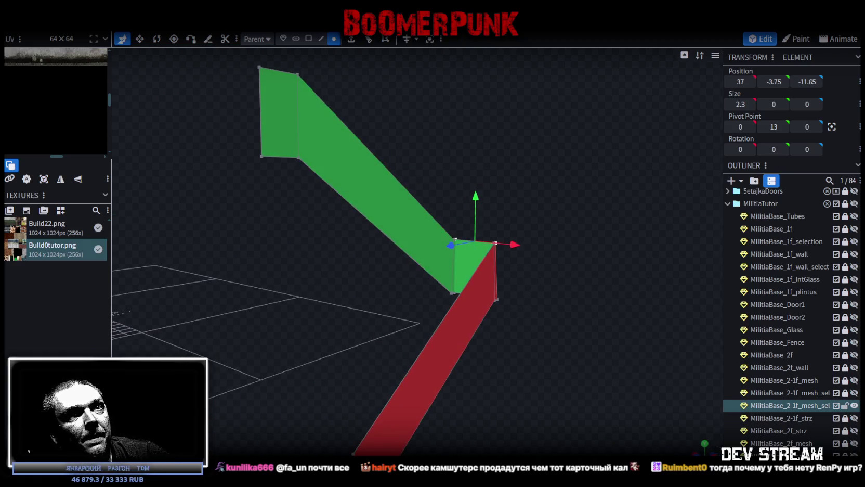
# - Unhide the original panel, merge both panel meshes, and weld the 7 overlapping vertices
pyautogui.click(853, 393)
pyautogui.moveTo(542, 305)
pyautogui.mouseDown()
pyautogui.moveTo(578, 300)
pyautogui.moveTo(564, 284)
pyautogui.moveTo(651, 322)
pyautogui.mouseUp()
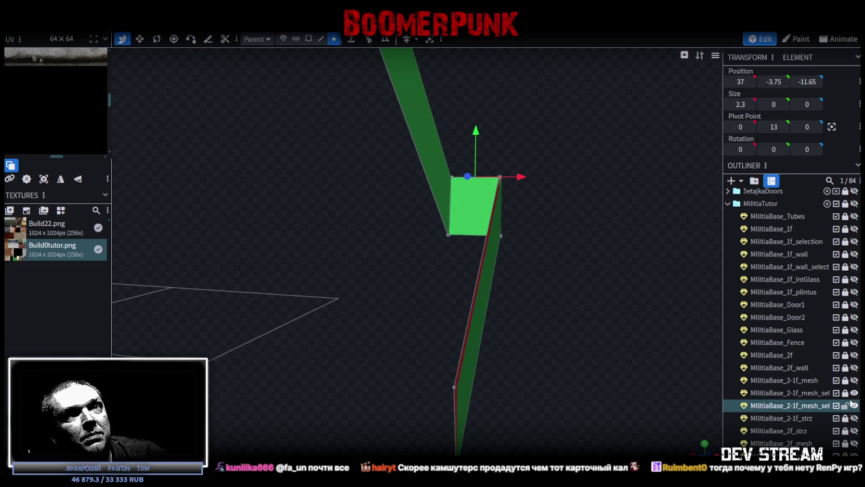
pyautogui.keyDown('ctrl'); pyautogui.click(801, 393); pyautogui.keyUp('ctrl')
pyautogui.rightClick(789, 406)
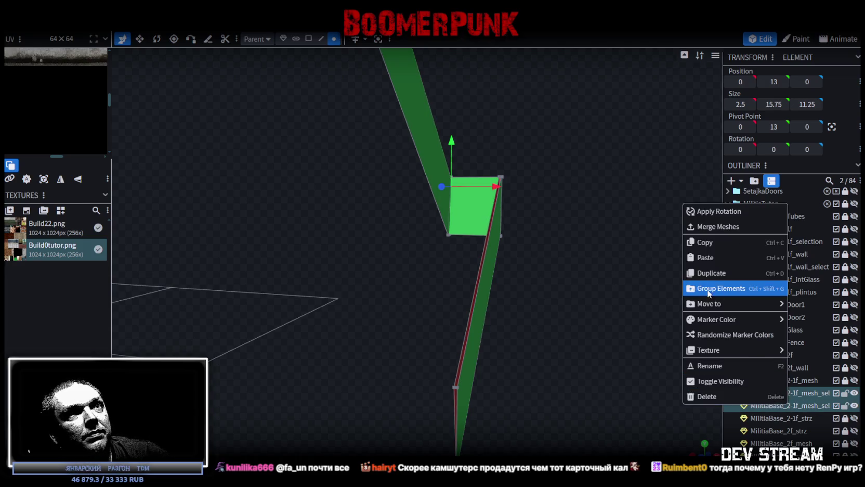
pyautogui.click(720, 232)
pyautogui.moveTo(687, 238)
pyautogui.mouseDown()
pyautogui.moveTo(539, 289)
pyautogui.moveTo(509, 279)
pyautogui.mouseUp()
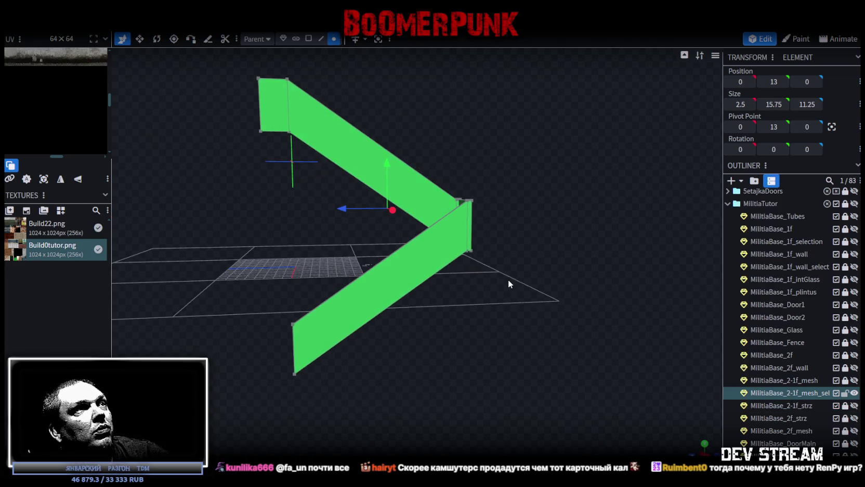
pyautogui.click(388, 159)
pyautogui.click(383, 109)
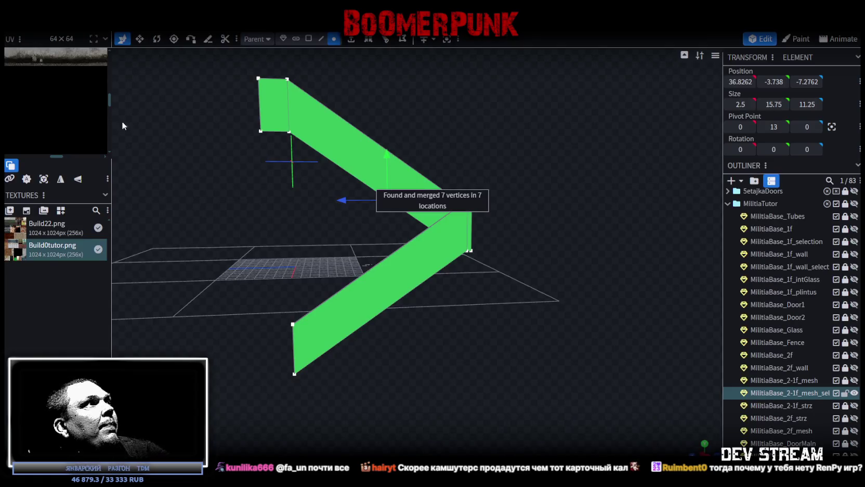
pyautogui.click(308, 39)
# - Widen the UV editor and set a flat side-on orthographic view centred on the railing mesh
pyautogui.moveTo(113, 96); pyautogui.dragTo(205, 205)
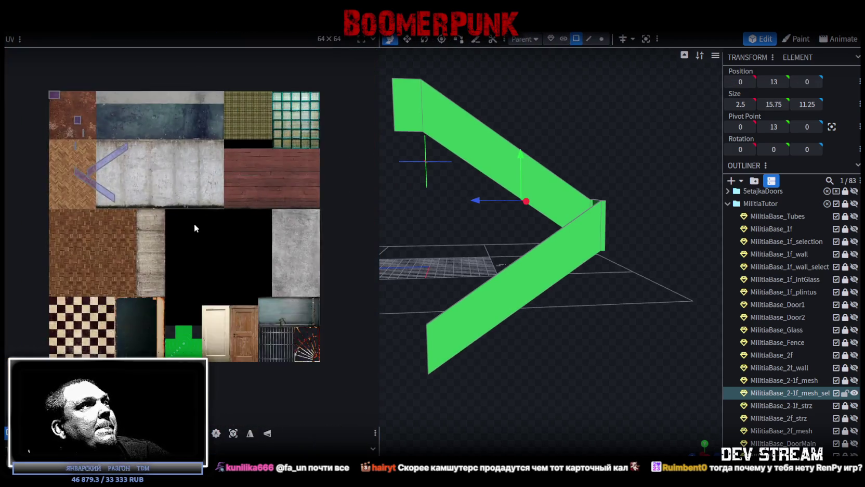
pyautogui.scroll(-3, 194, 223)
pyautogui.scroll(5, 251, 265)
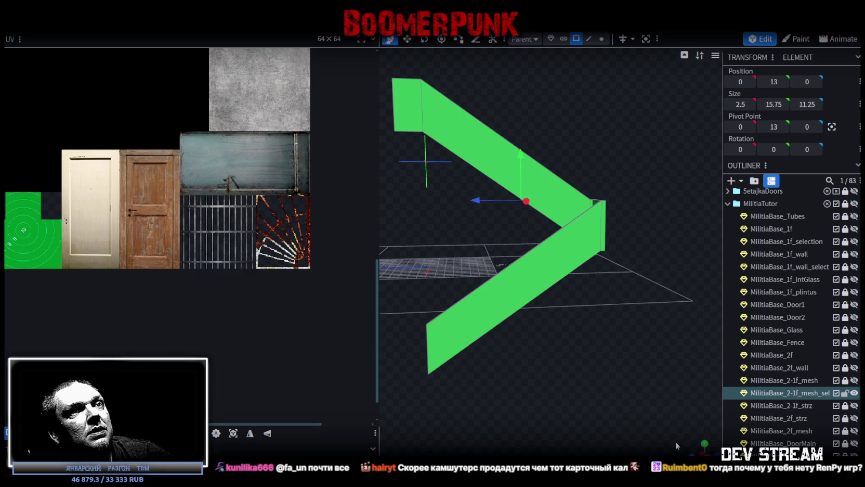
pyautogui.click(704, 452)
pyautogui.scroll(3, 593, 341)
pyautogui.scroll(-2, 508, 391)
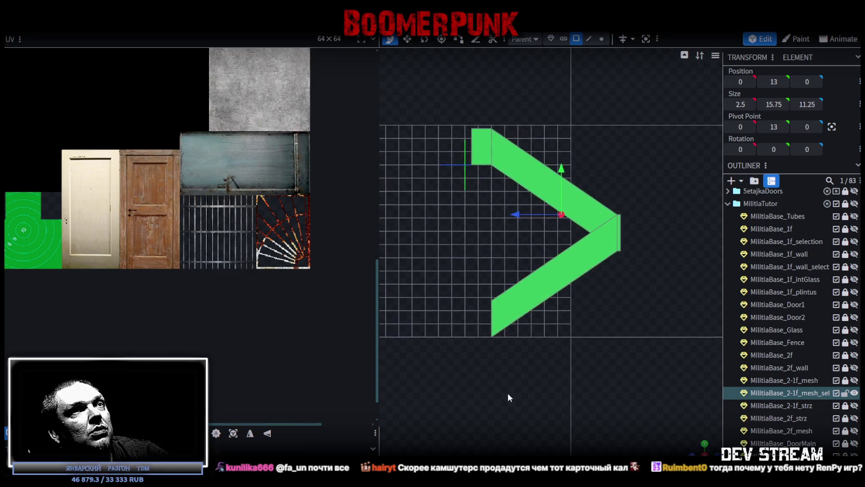
pyautogui.scroll(2, 559, 372)
pyautogui.moveTo(559, 372); pyautogui.dragTo(549, 379, button='right')
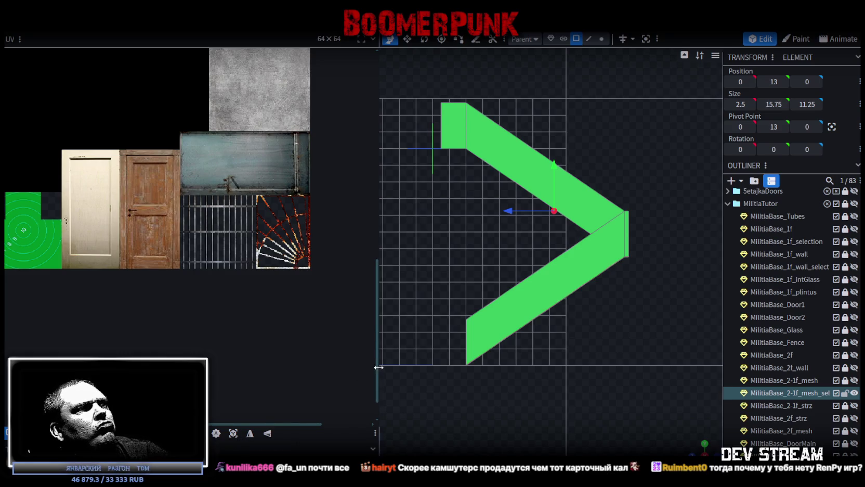
pyautogui.moveTo(378, 367); pyautogui.dragTo(292, 367)
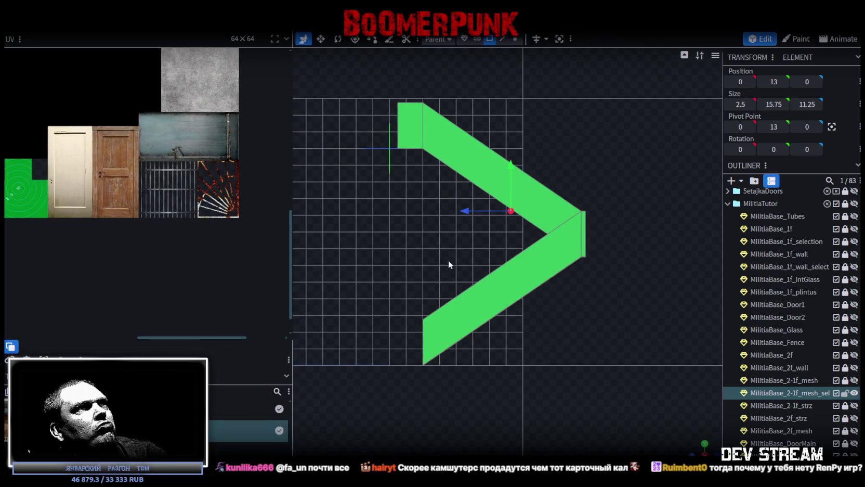
# - Select all railing faces and move their UVs onto the bar-grate region at 43.99, 52.54
pyautogui.doubleClick(458, 158)
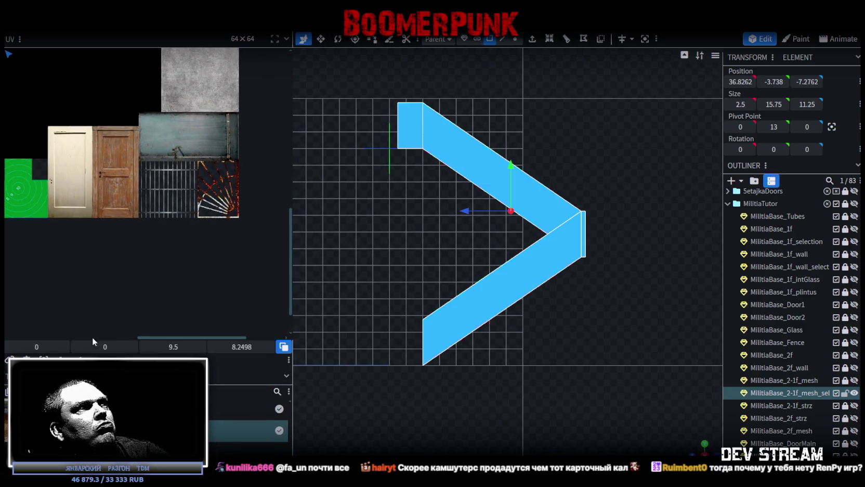
pyautogui.scroll(-3, 227, 179)
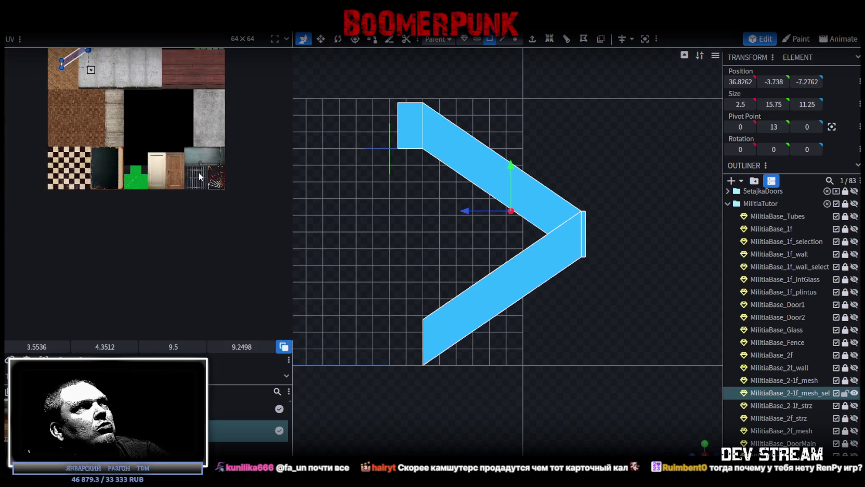
pyautogui.moveTo(81, 132)
pyautogui.mouseDown()
pyautogui.moveTo(162, 204)
pyautogui.moveTo(190, 250)
pyautogui.mouseUp()
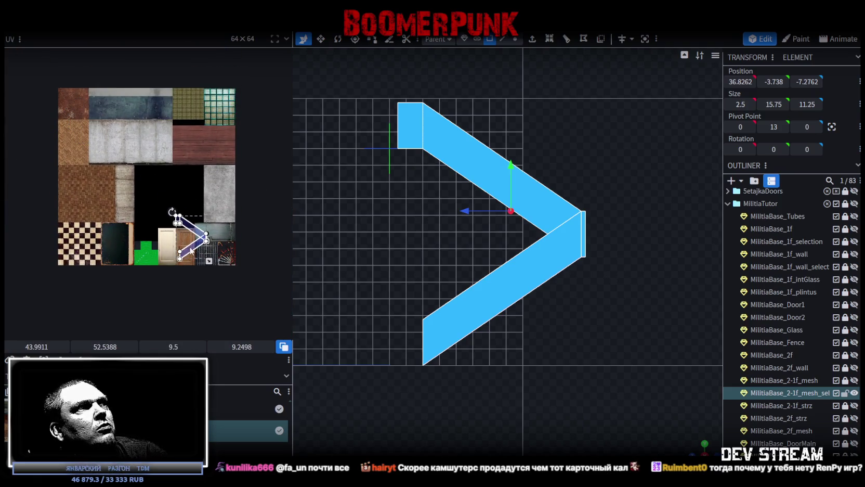
pyautogui.press('KP_0')
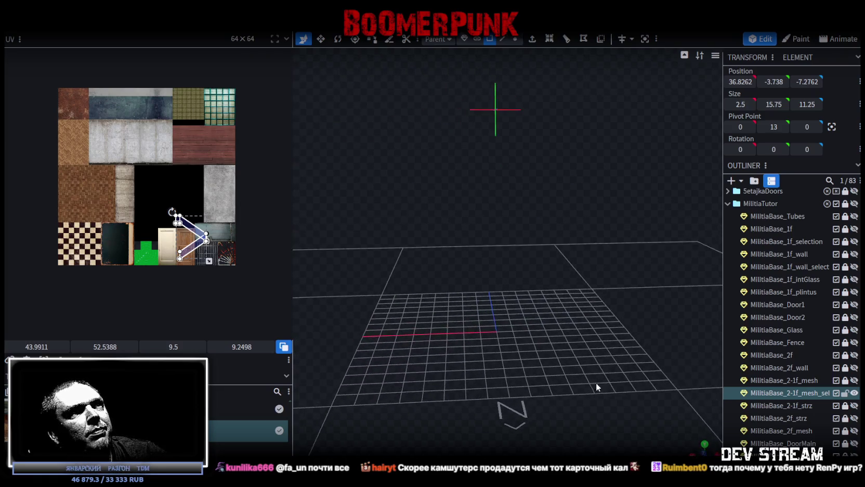
# - Select the railing's small end face and move its UVs into the texture atlas
pyautogui.press('KP_Decimal')
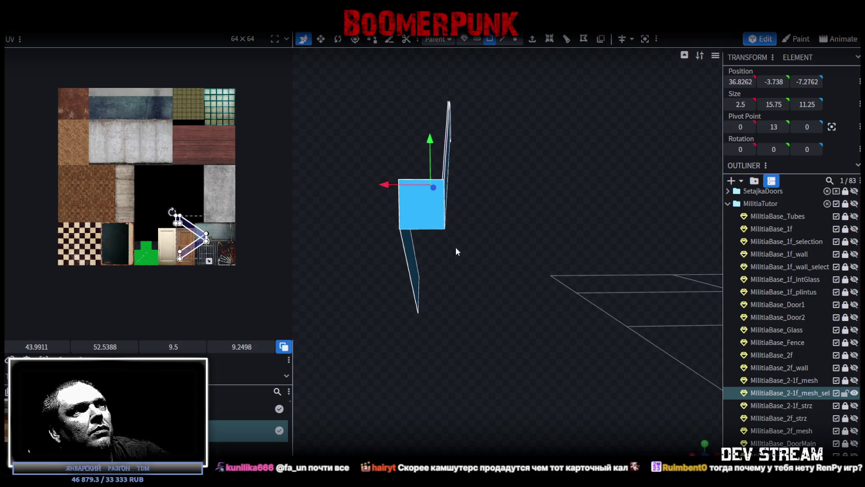
pyautogui.click(418, 192)
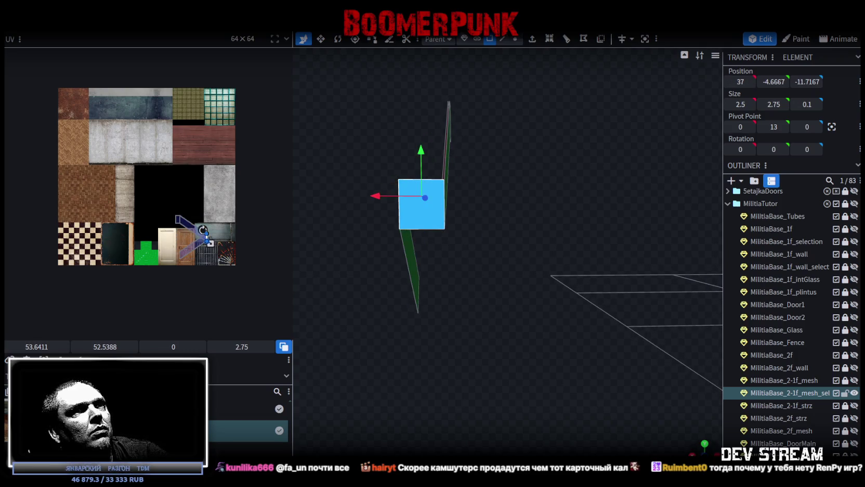
pyautogui.click(702, 443)
pyautogui.click(94, 195)
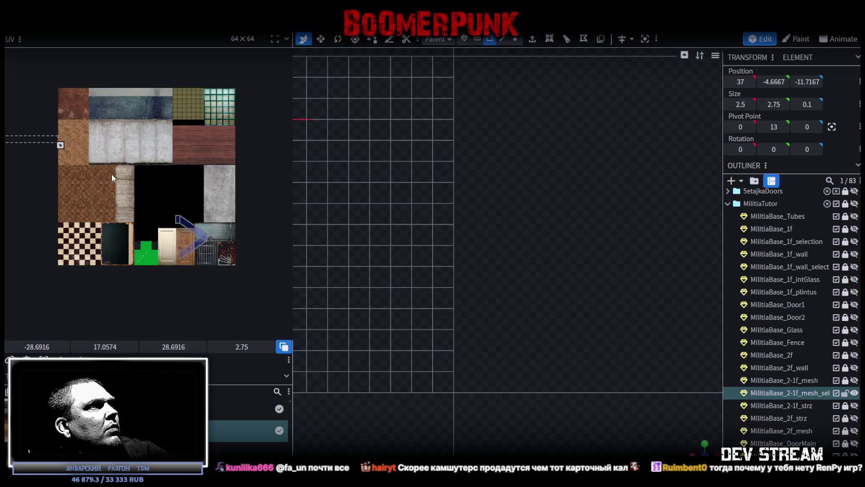
pyautogui.moveTo(44, 157); pyautogui.dragTo(156, 181, button='middle')
pyautogui.moveTo(96, 162); pyautogui.dragTo(264, 240)
pyautogui.scroll(-5, 404, 316)
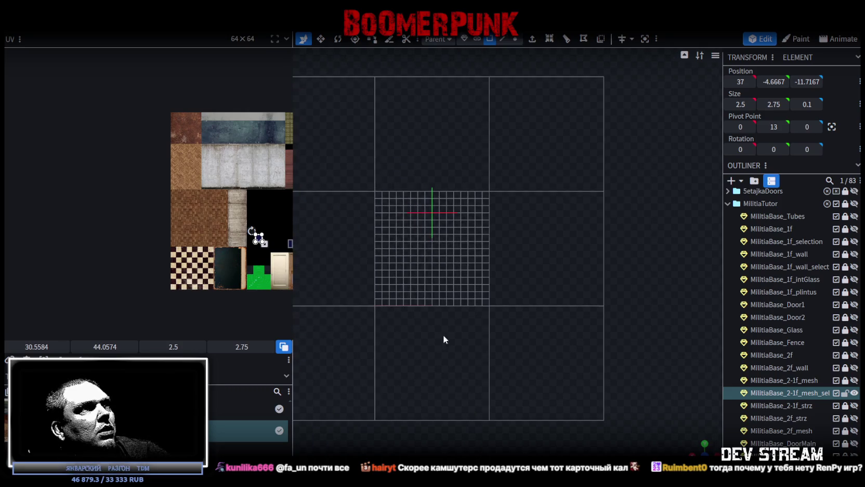
# - Switch the viewport to Textured display and pan the UV editor toward the door and fence tiles
pyautogui.moveTo(461, 344); pyautogui.dragTo(554, 420)
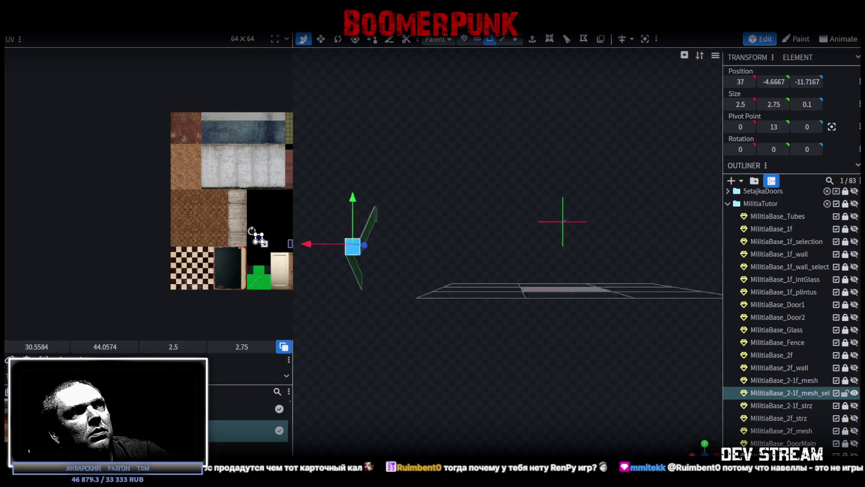
pyautogui.moveTo(563, 390); pyautogui.dragTo(552, 362)
pyautogui.scroll(3, 549, 362)
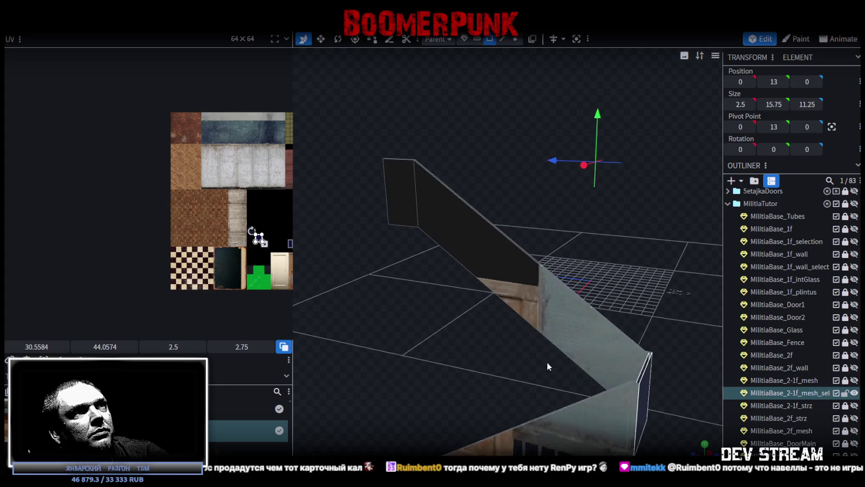
pyautogui.scroll(3, 507, 337)
pyautogui.press('z')
pyautogui.press('z')
pyautogui.press('z')
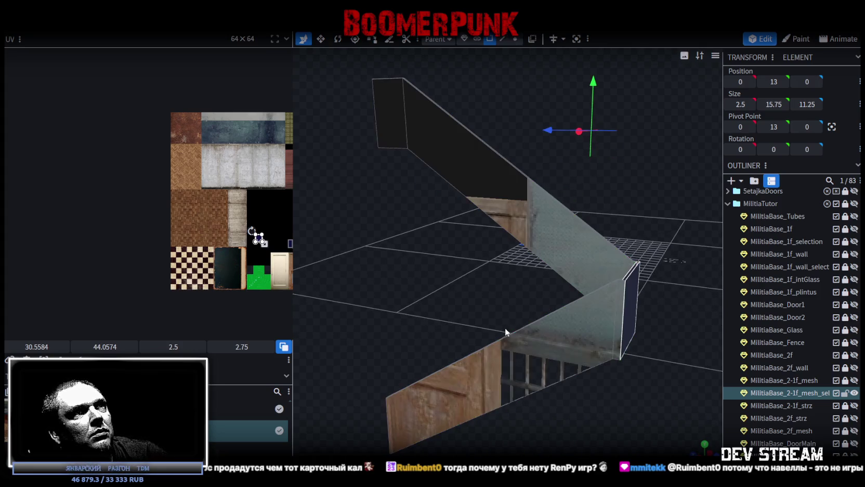
pyautogui.scroll(3, 247, 262)
pyautogui.hscroll(3, 192, 250)
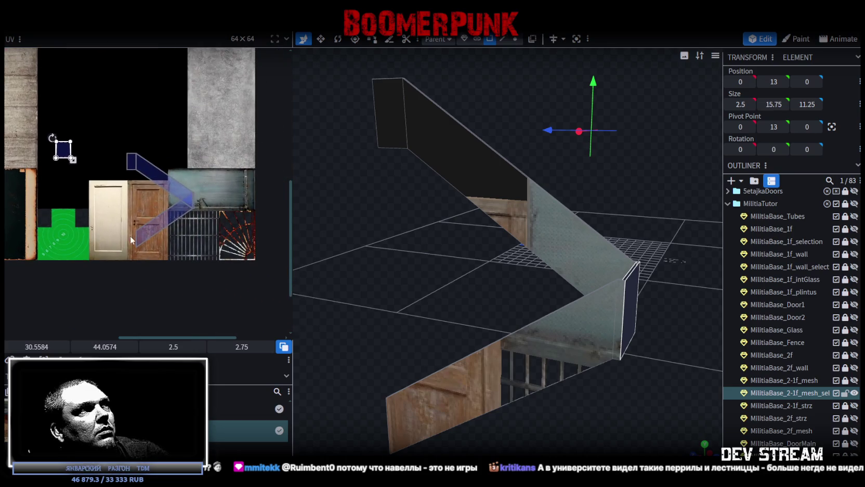
pyautogui.hscroll(2, 161, 238)
pyautogui.hscroll(2, 189, 241)
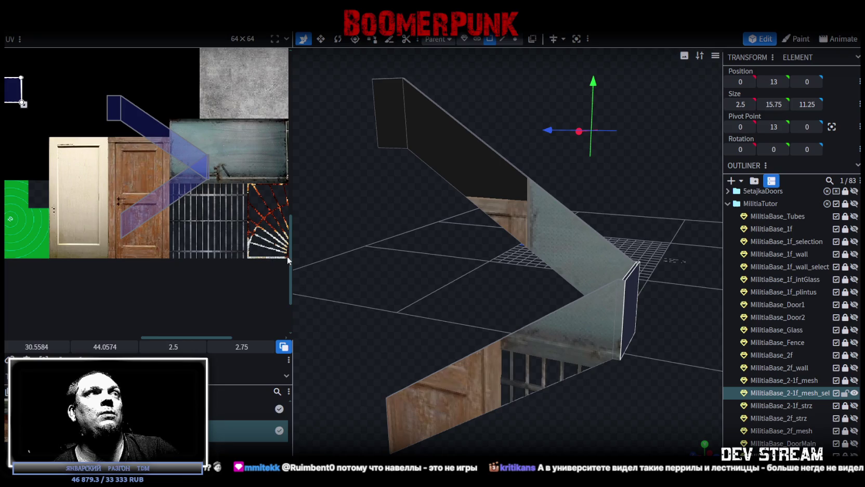
# - Select the lower slanted railing panel face and shift its UVs over the stair railing tile
pyautogui.scroll(-3, 419, 260)
pyautogui.moveTo(420, 260); pyautogui.dragTo(421, 271)
pyautogui.click(520, 335)
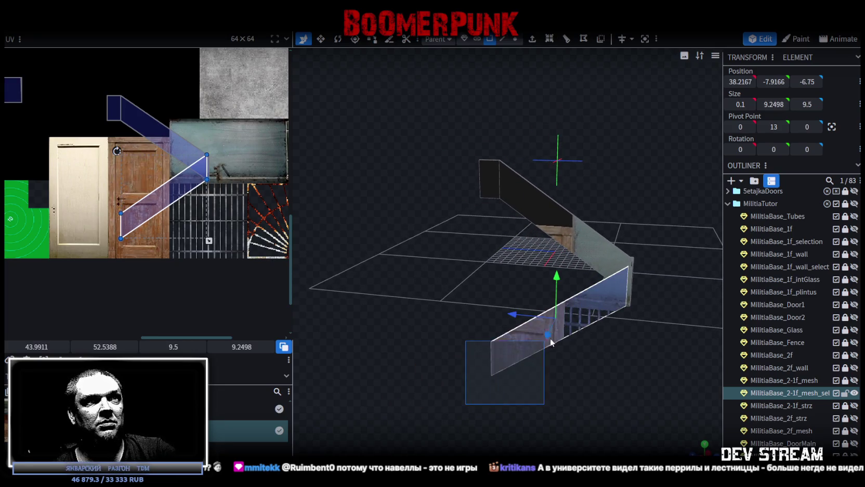
pyautogui.moveTo(554, 336)
pyautogui.mouseDown()
pyautogui.moveTo(569, 392)
pyautogui.moveTo(497, 367)
pyautogui.moveTo(554, 346)
pyautogui.moveTo(520, 354)
pyautogui.moveTo(562, 371)
pyautogui.moveTo(564, 321)
pyautogui.moveTo(597, 349)
pyautogui.moveTo(575, 330)
pyautogui.mouseUp()
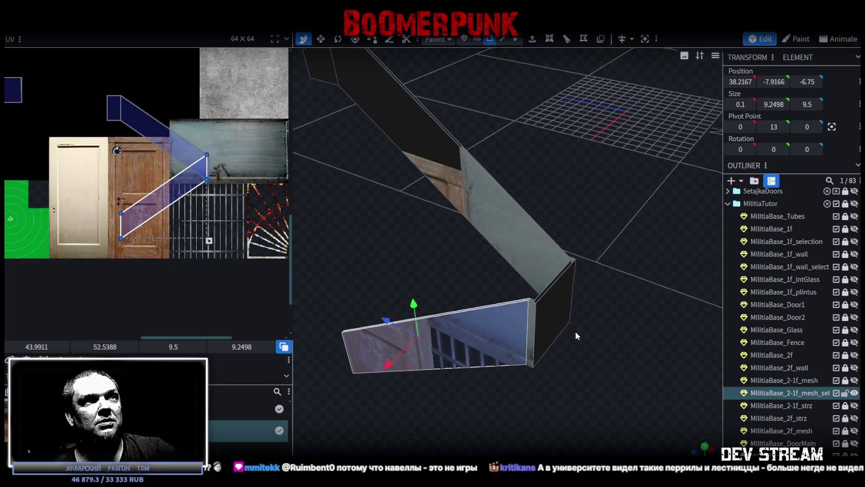
pyautogui.scroll(3, 567, 332)
pyautogui.scroll(-5, 572, 358)
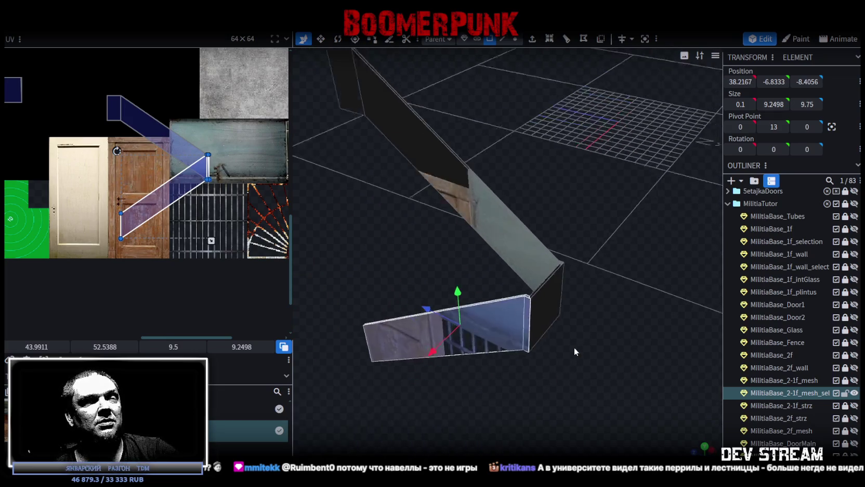
pyautogui.scroll(2, 193, 208)
pyautogui.moveTo(193, 208)
pyautogui.mouseDown()
pyautogui.moveTo(184, 211)
pyautogui.moveTo(246, 247)
pyautogui.mouseUp()
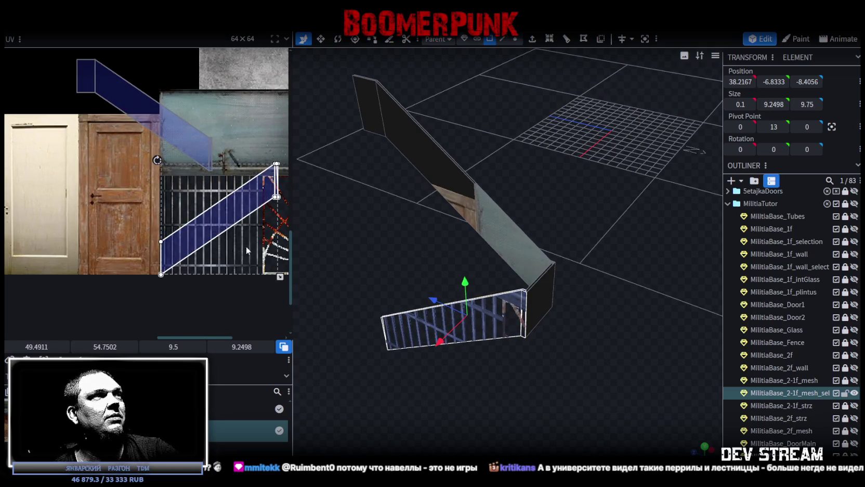
pyautogui.moveTo(246, 246); pyautogui.dragTo(113, 202, button='middle')
pyautogui.moveTo(113, 202)
pyautogui.mouseDown()
pyautogui.moveTo(146, 190)
pyautogui.moveTo(212, 213)
pyautogui.mouseUp()
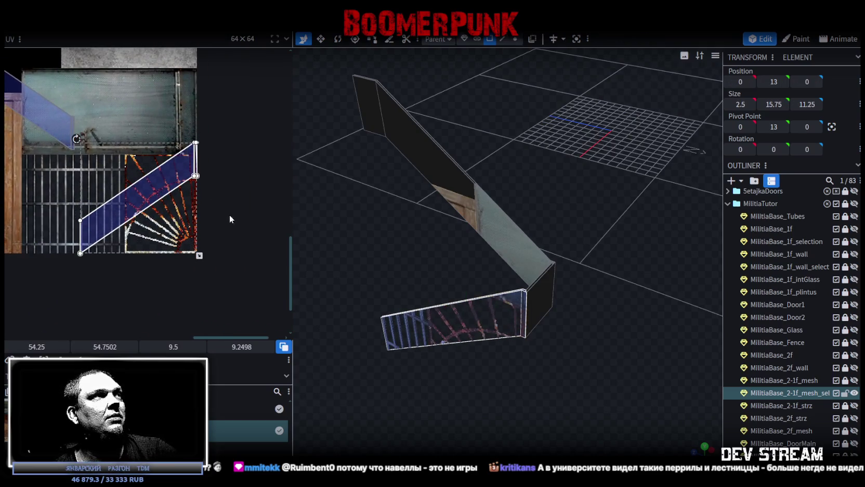
# - Try the lower panel's UVs on the glass block tile, raising a corner to realign it
pyautogui.scroll(-1, 229, 214)
pyautogui.scroll(-2, 237, 277)
pyautogui.scroll(-2, 221, 194)
pyautogui.scroll(-1, 221, 195)
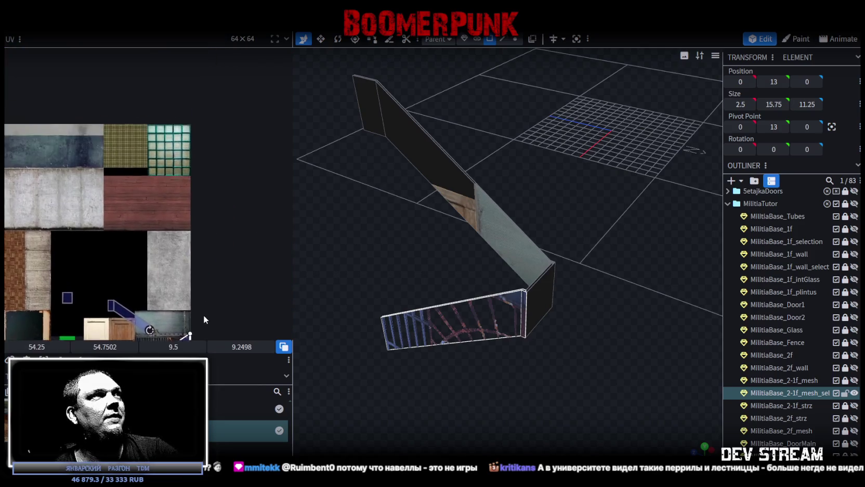
pyautogui.scroll(1, 207, 291)
pyautogui.moveTo(203, 285); pyautogui.dragTo(204, 64)
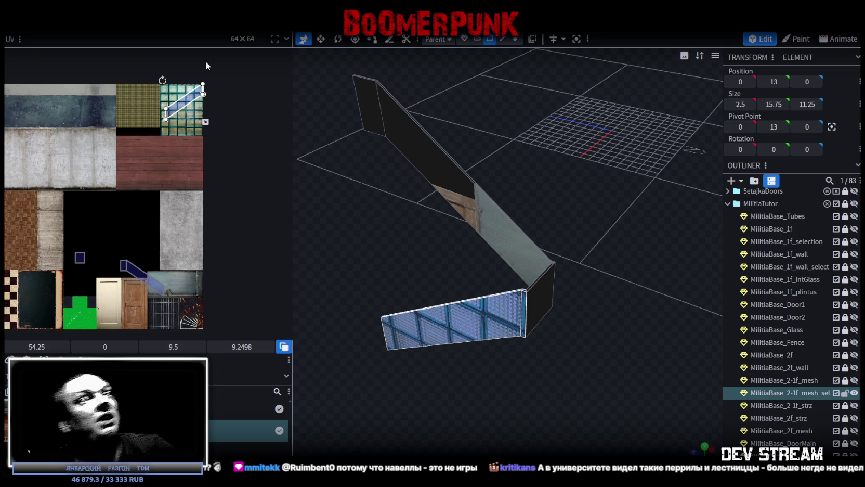
pyautogui.scroll(1, 176, 99)
pyautogui.scroll(2, 176, 181)
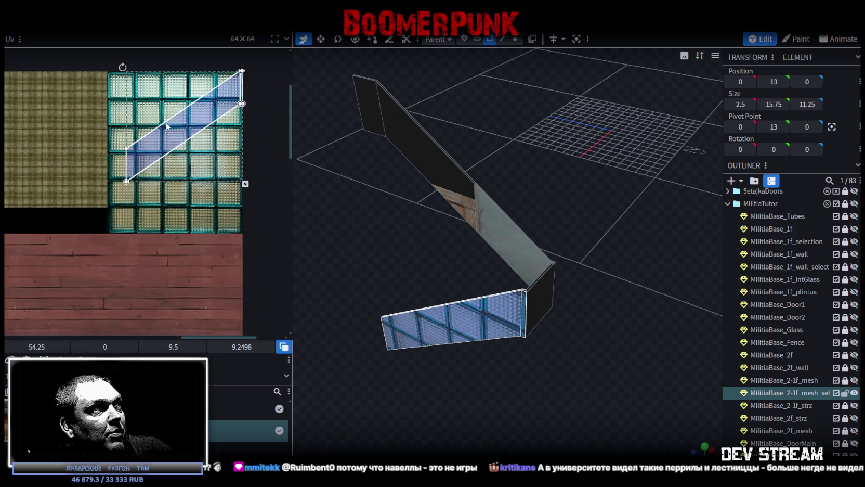
pyautogui.click(131, 222)
pyautogui.scroll(1, 131, 223)
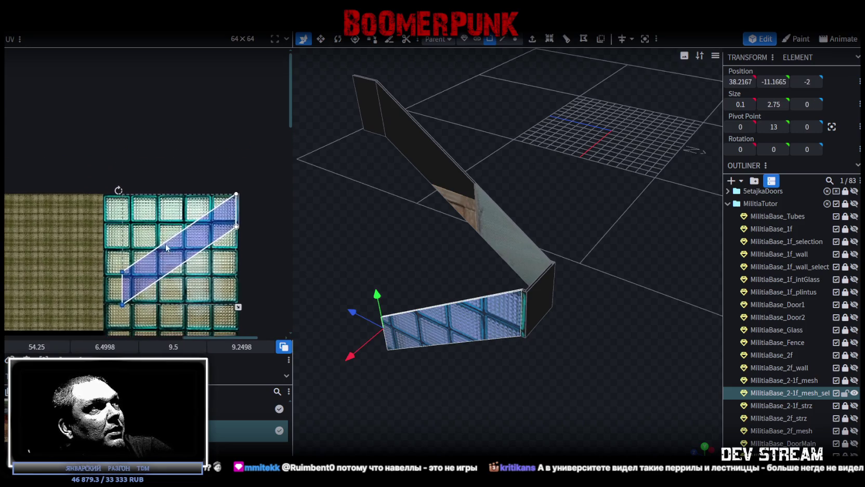
pyautogui.scroll(2, 122, 262)
pyautogui.moveTo(104, 280); pyautogui.dragTo(100, 97)
# - Move the lower panel's UVs past the brick tile onto the fence bars tile at 54.125, 57.625
pyautogui.scroll(-1, 110, 149)
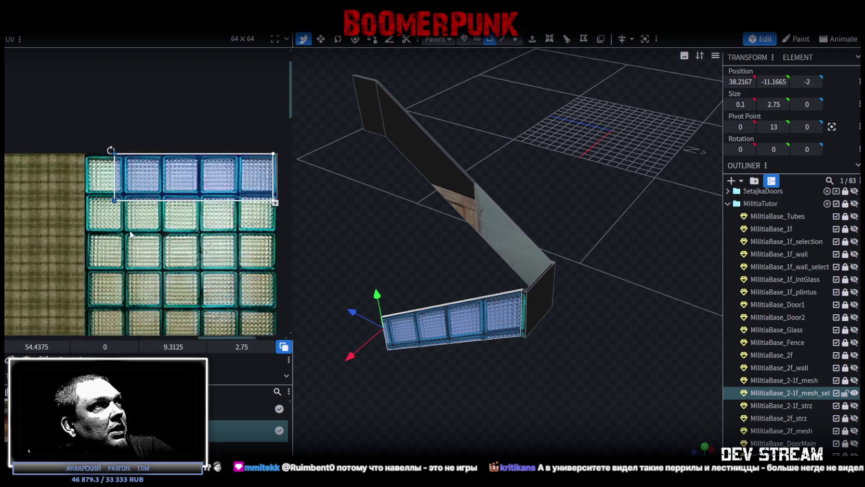
pyautogui.scroll(-2, 110, 149)
pyautogui.scroll(-1, 110, 167)
pyautogui.moveTo(126, 188)
pyautogui.mouseDown()
pyautogui.moveTo(221, 94)
pyautogui.moveTo(195, 152)
pyautogui.mouseUp()
pyautogui.moveTo(198, 237); pyautogui.dragTo(197, 330)
pyautogui.scroll(1, 162, 230)
pyautogui.scroll(1, 162, 229)
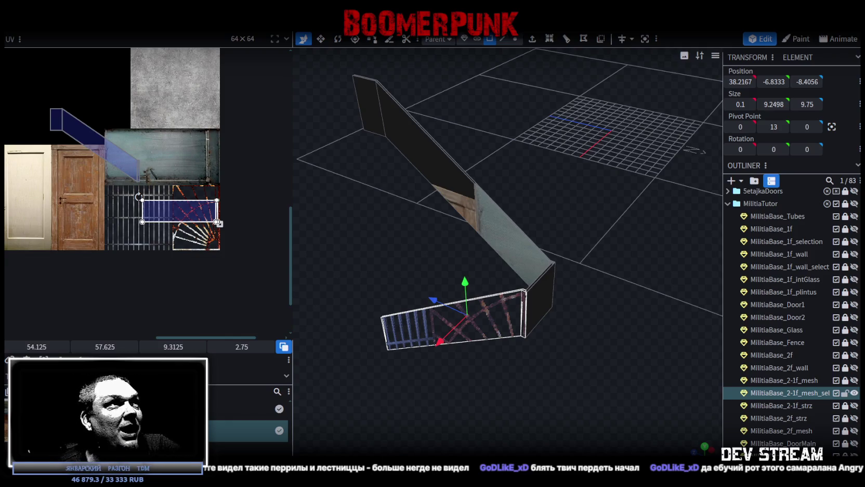
# - Line up the lower panel's UVs on the grate bars with small left-right nudges
pyautogui.moveTo(161, 211); pyautogui.dragTo(134, 240)
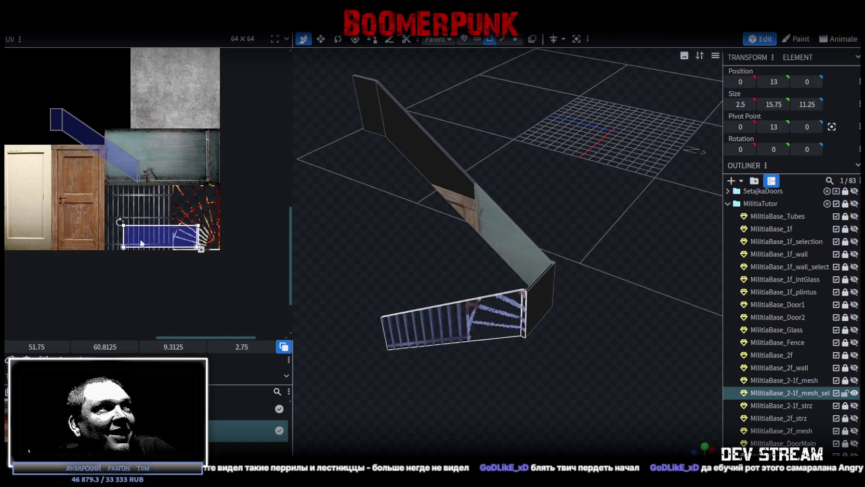
pyautogui.scroll(5, 105, 224)
pyautogui.moveTo(228, 221); pyautogui.dragTo(191, 231)
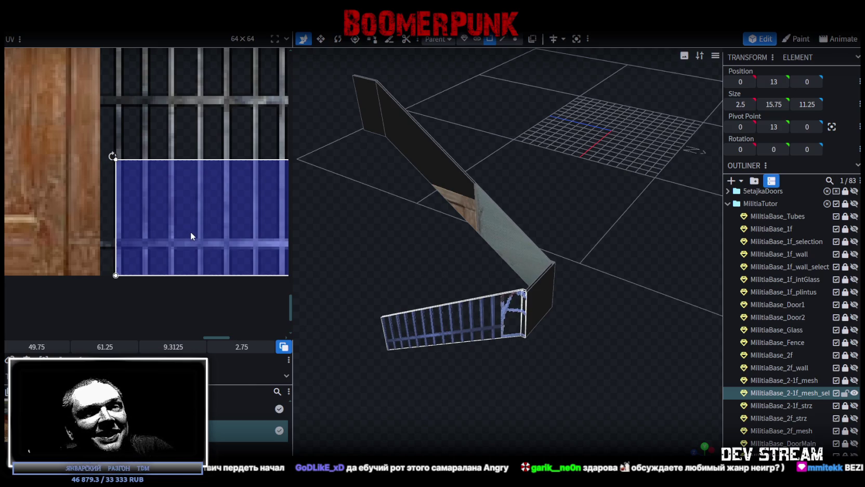
pyautogui.moveTo(191, 234); pyautogui.dragTo(180, 237)
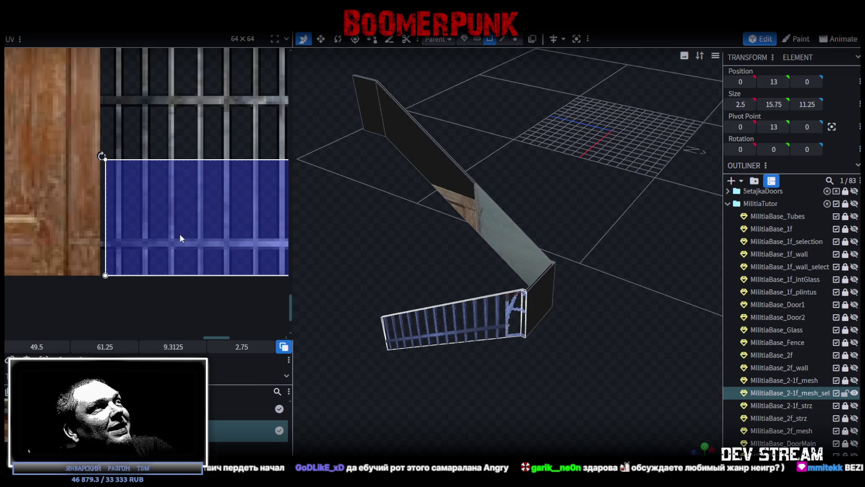
pyautogui.moveTo(180, 234); pyautogui.dragTo(191, 235)
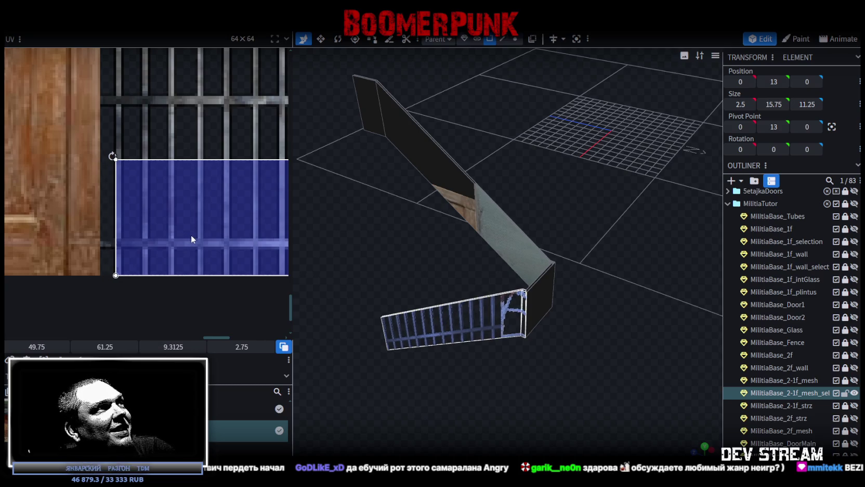
pyautogui.scroll(-3, 165, 244)
pyautogui.scroll(1, 218, 253)
pyautogui.scroll(2, 179, 246)
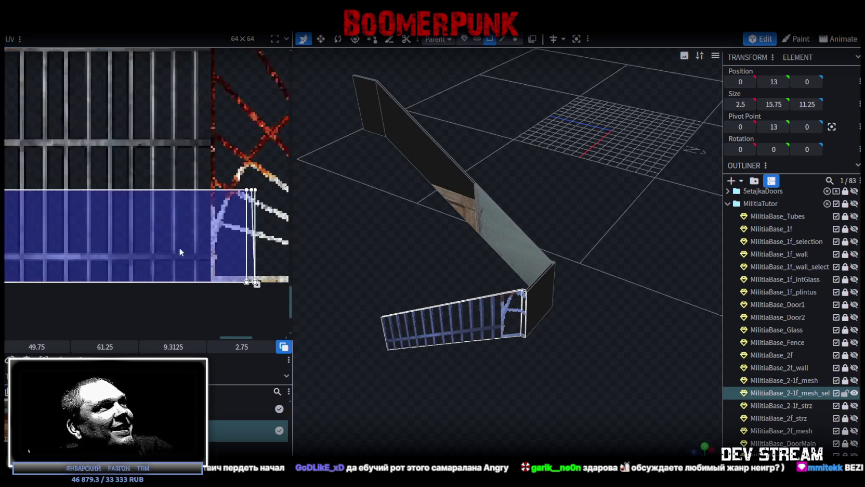
pyautogui.scroll(1, 267, 285)
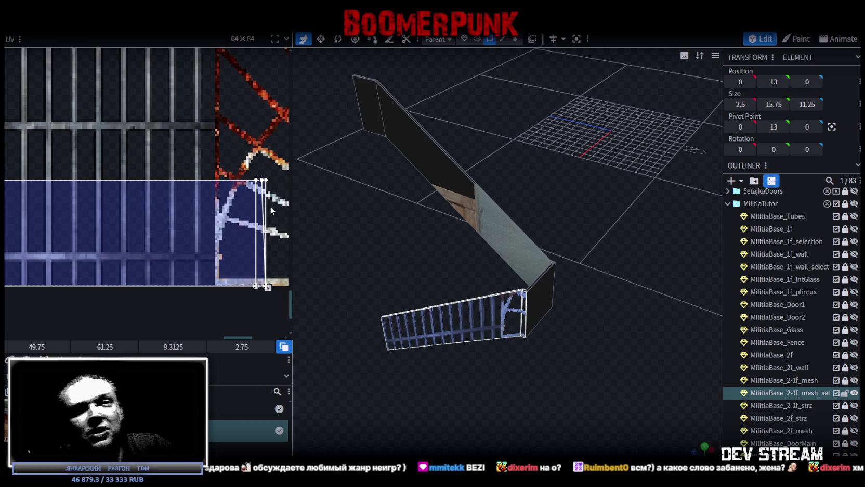
# - Map the narrow end piece's UVs onto the grate bars, snapping a corner to a bar edge at 57.35, 61.25
pyautogui.click(240, 218)
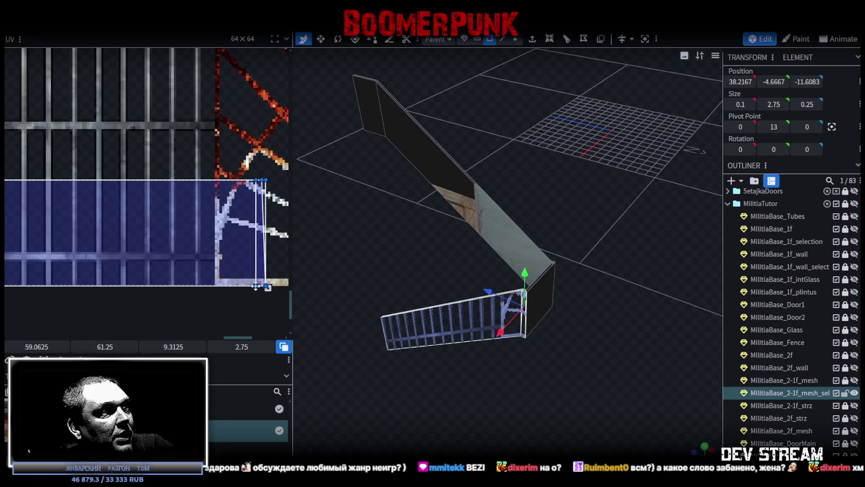
pyautogui.moveTo(255, 286); pyautogui.dragTo(189, 287)
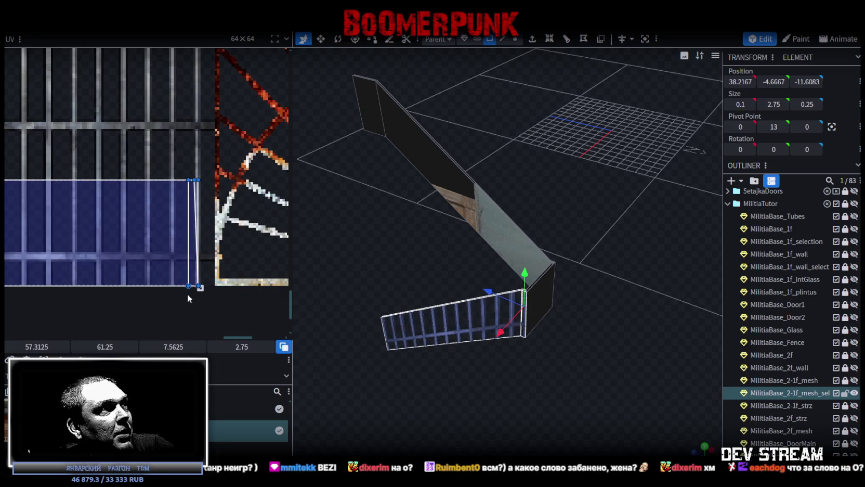
pyautogui.scroll(5, 194, 153)
pyautogui.moveTo(153, 245); pyautogui.dragTo(160, 252)
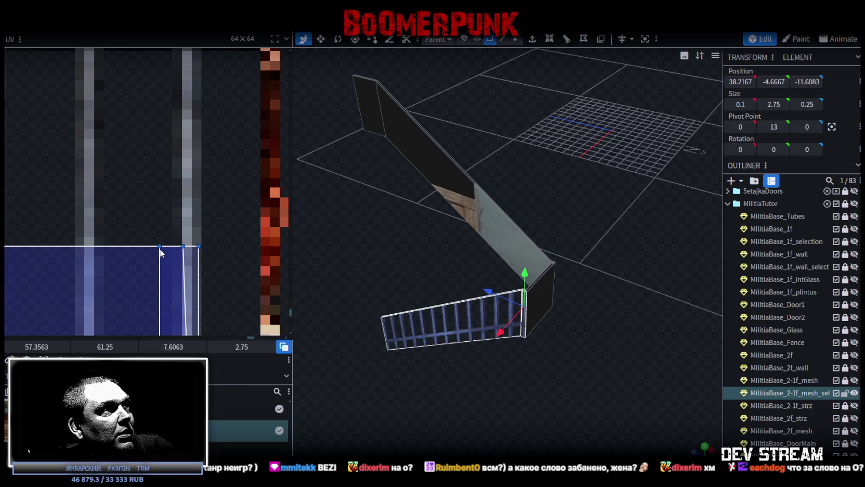
pyautogui.scroll(-3, 169, 252)
pyautogui.moveTo(206, 297); pyautogui.dragTo(223, 172, button='middle')
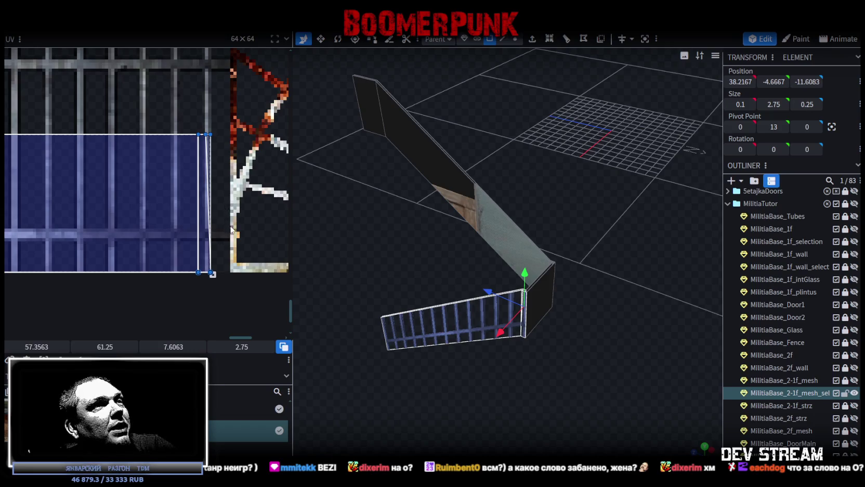
pyautogui.moveTo(565, 356); pyautogui.dragTo(586, 353)
pyautogui.scroll(5, 340, 219)
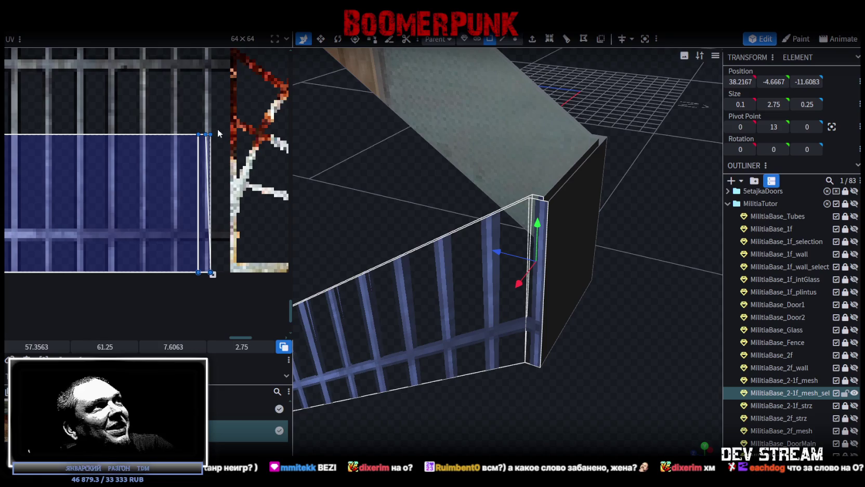
pyautogui.scroll(3, 201, 130)
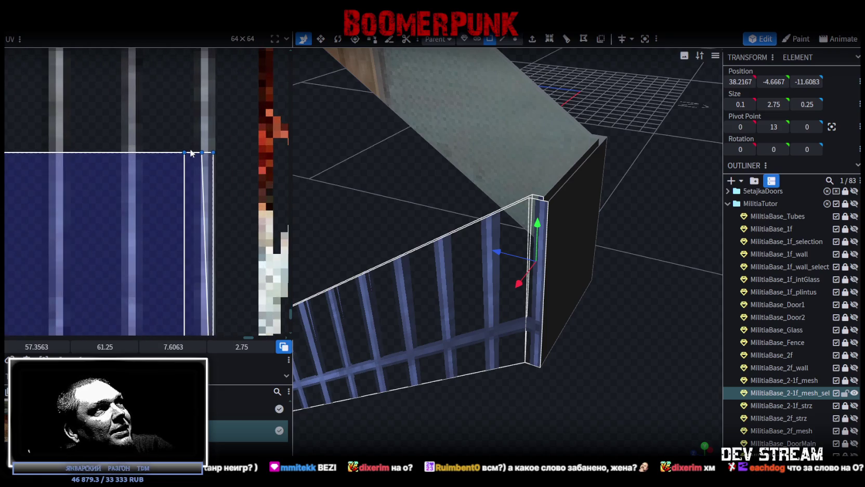
pyautogui.moveTo(186, 152); pyautogui.dragTo(198, 153)
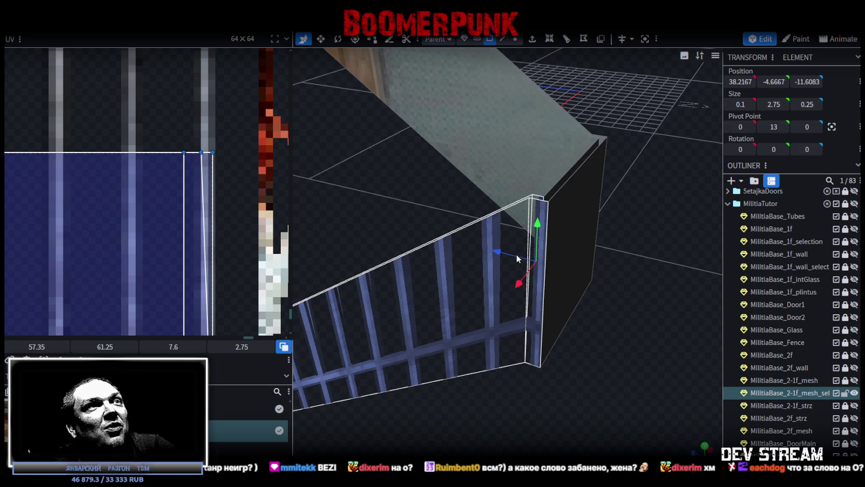
pyautogui.scroll(-5, 518, 256)
pyautogui.scroll(-3, 560, 339)
pyautogui.scroll(-3, 168, 223)
pyautogui.scroll(-3, 168, 223)
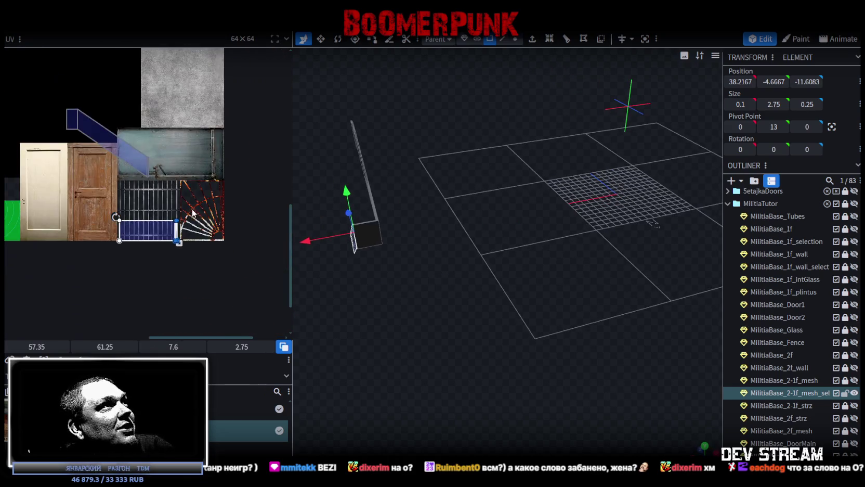
# - Select the small end face and move its UV onto the blue fence bars texture
pyautogui.scroll(2, 51, 166)
pyautogui.click(65, 135)
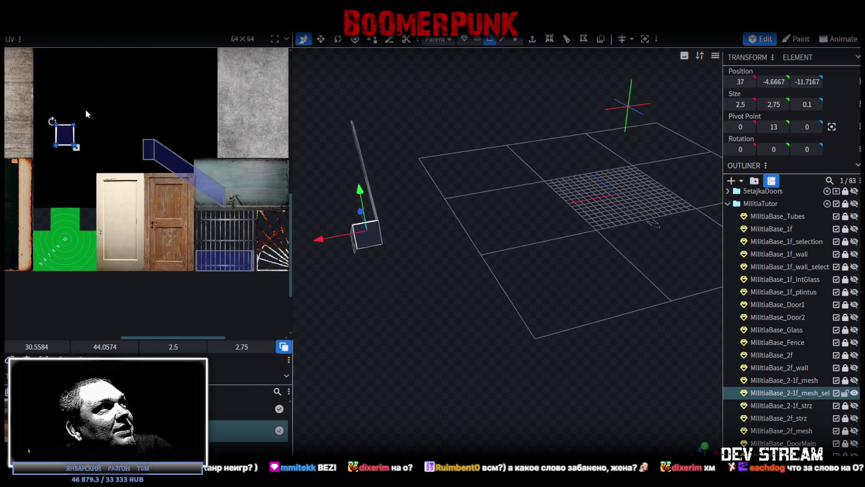
pyautogui.moveTo(65, 136); pyautogui.dragTo(218, 264)
pyautogui.scroll(2, 177, 260)
pyautogui.scroll(1, 254, 227)
pyautogui.scroll(2, 254, 223)
pyautogui.moveTo(203, 211); pyautogui.dragTo(199, 212)
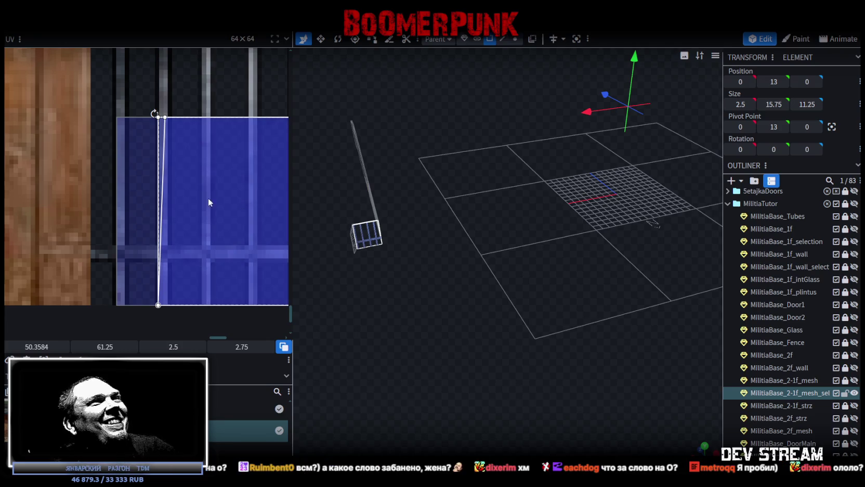
# - Stretch the end face's UV over the bars to 2.75 by 2.75 at 50.36, 61.25
pyautogui.scroll(-3, 209, 196)
pyautogui.scroll(-3, 204, 212)
pyautogui.scroll(-2, 249, 226)
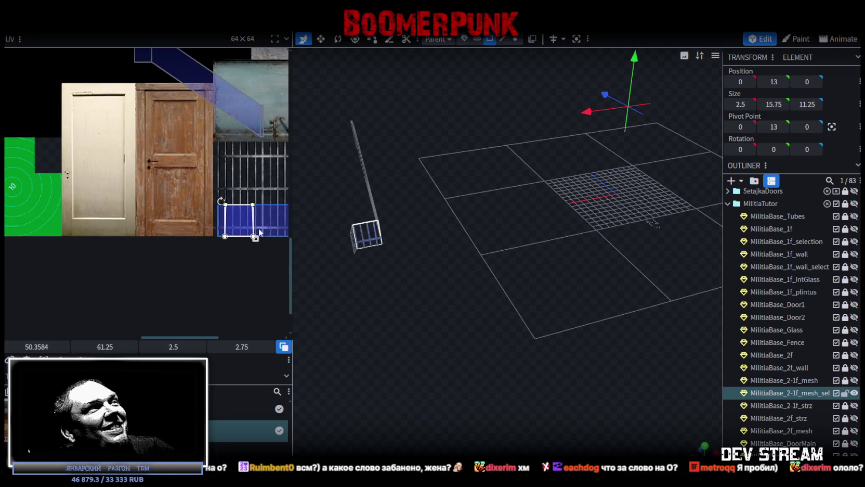
pyautogui.scroll(3, 255, 238)
pyautogui.scroll(3, 241, 227)
pyautogui.moveTo(211, 254); pyautogui.dragTo(229, 255)
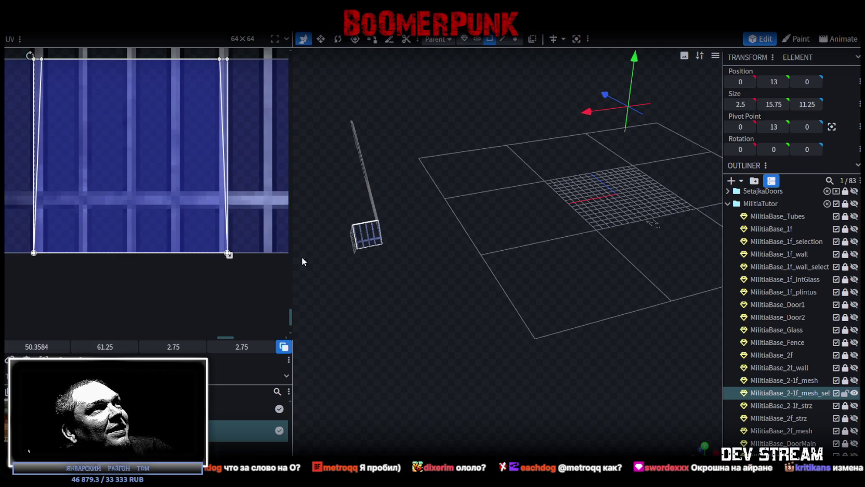
pyautogui.scroll(5, 382, 312)
pyautogui.scroll(3, 549, 357)
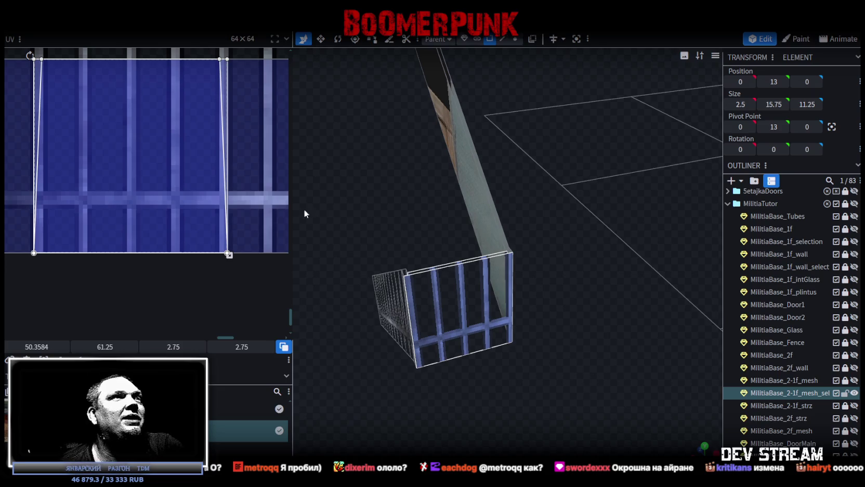
pyautogui.scroll(-3, 180, 140)
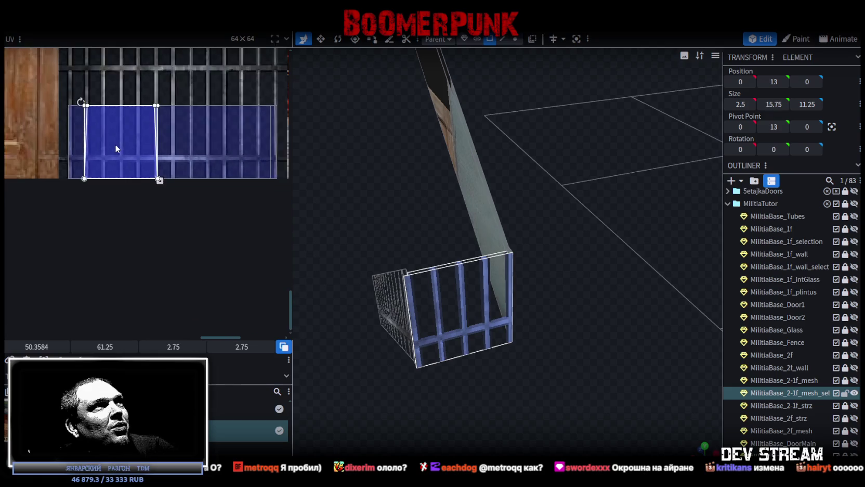
pyautogui.scroll(-2, 116, 144)
pyautogui.scroll(-2, 128, 161)
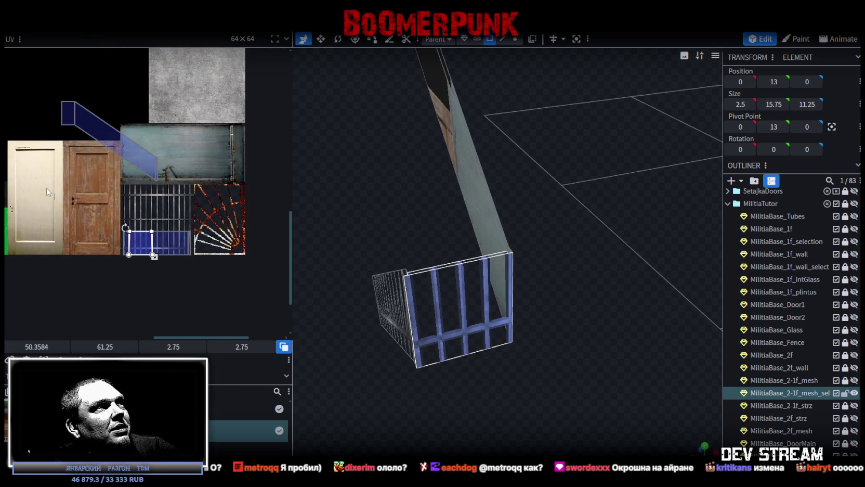
# - Select the long slanted railing panel and move its UV area onto the glass tile
pyautogui.click(114, 139)
pyautogui.moveTo(193, 144)
pyautogui.mouseDown(button='middle')
pyautogui.moveTo(201, 118)
pyautogui.moveTo(174, 210)
pyautogui.mouseUp(button='middle')
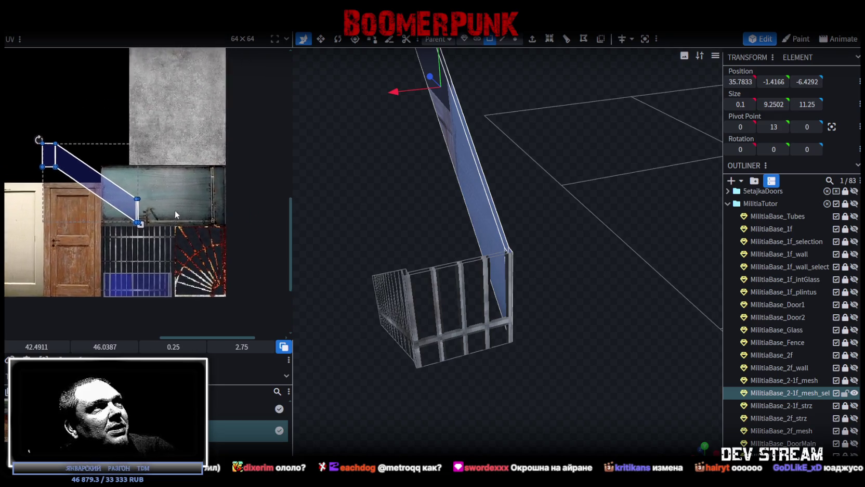
pyautogui.scroll(1, 174, 210)
pyautogui.scroll(2, 135, 224)
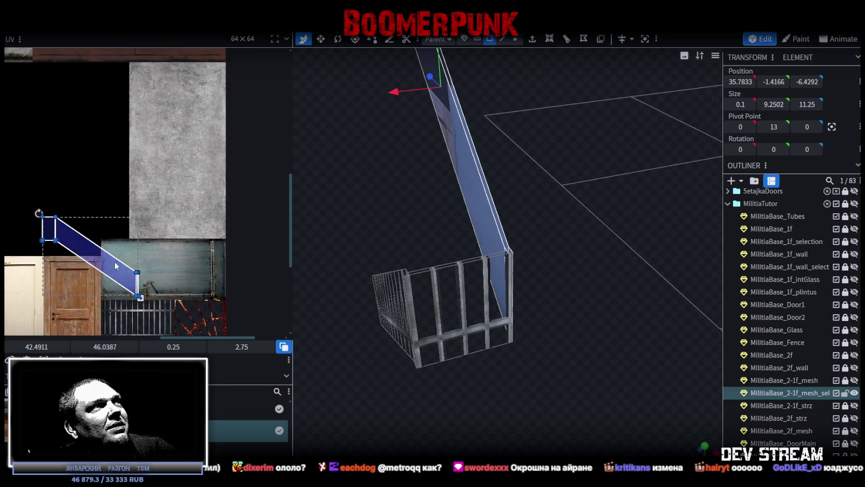
pyautogui.moveTo(115, 266); pyautogui.dragTo(203, 80)
pyautogui.scroll(5, 246, 251)
pyautogui.moveTo(246, 251)
pyautogui.mouseDown()
pyautogui.moveTo(240, 70)
pyautogui.moveTo(246, 136)
pyautogui.mouseUp()
# - Align the slanted panel's UV area to the top of the glass tile
pyautogui.scroll(3, 266, 166)
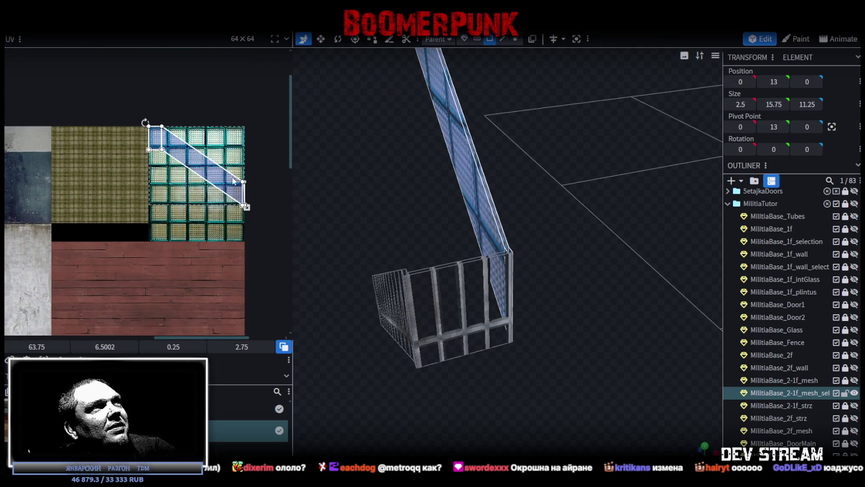
pyautogui.keyDown('ctrl'); pyautogui.scroll(2, 234, 179); pyautogui.keyUp('ctrl')
pyautogui.scroll(1, 221, 153)
pyautogui.scroll(1, 222, 229)
pyautogui.scroll(-1, 221, 230)
pyautogui.keyDown('ctrl'); pyautogui.scroll(1, 214, 235); pyautogui.keyUp('ctrl')
pyautogui.scroll(1, 229, 237)
pyautogui.keyDown('ctrl'); pyautogui.scroll(1, 209, 266); pyautogui.keyUp('ctrl')
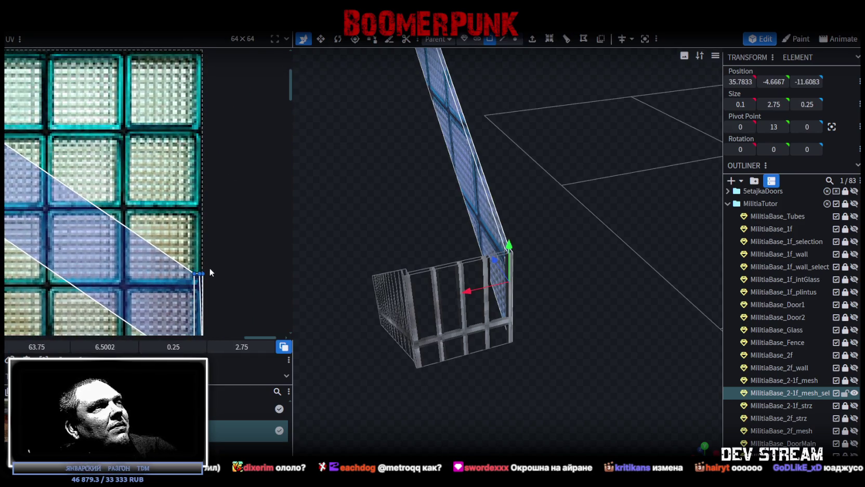
pyautogui.moveTo(210, 266); pyautogui.dragTo(257, 38)
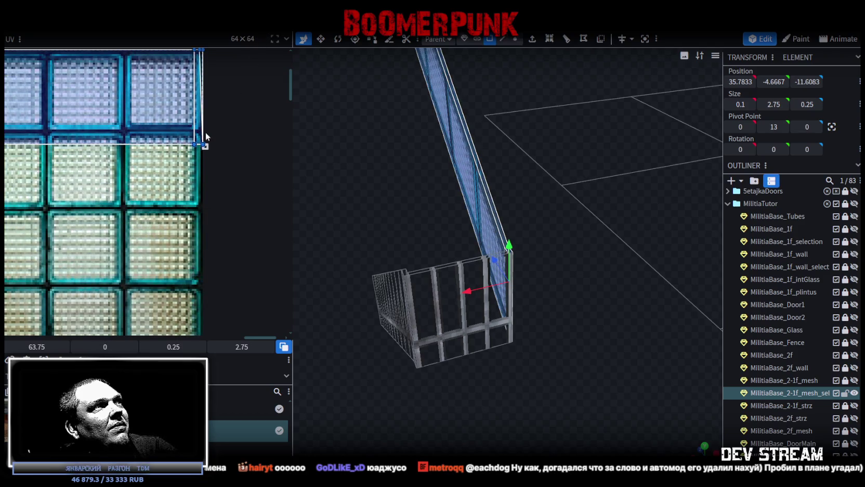
pyautogui.keyDown('ctrl'); pyautogui.scroll(-2, 218, 116); pyautogui.keyUp('ctrl')
pyautogui.keyDown('ctrl'); pyautogui.scroll(-2, 200, 205); pyautogui.keyUp('ctrl')
pyautogui.keyDown('ctrl'); pyautogui.scroll(-1, 105, 161); pyautogui.keyUp('ctrl')
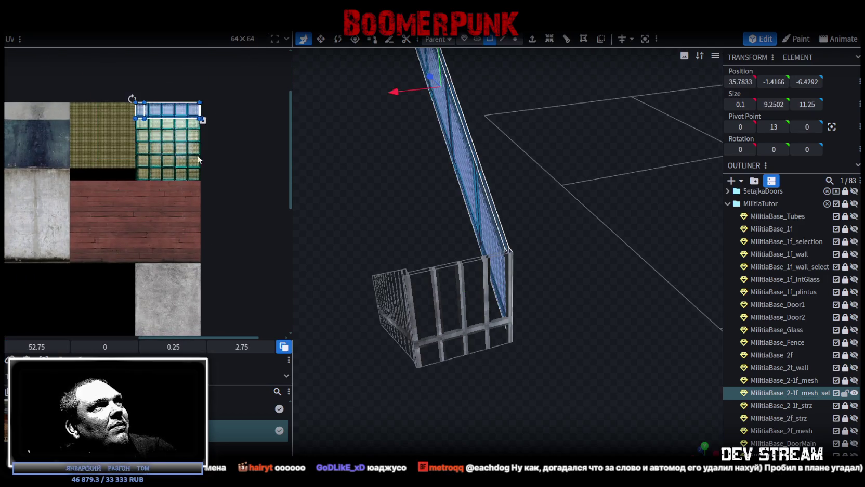
pyautogui.scroll(-1, 198, 159)
# - Move the slanted panel's UV area onto the fence bars and stretch it wide across them
pyautogui.moveTo(208, 60); pyautogui.dragTo(151, 306)
pyautogui.scroll(-2, 205, 175)
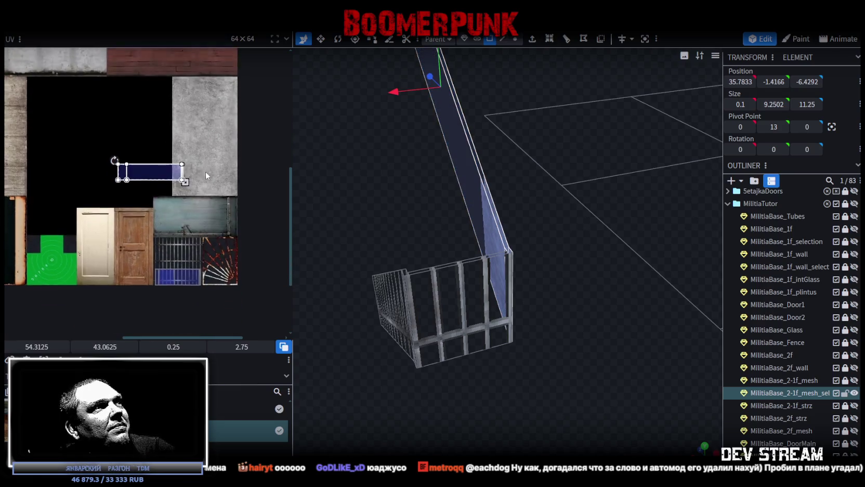
pyautogui.scroll(-1, 197, 172)
pyautogui.moveTo(157, 165); pyautogui.dragTo(172, 235)
pyautogui.keyDown('ctrl'); pyautogui.scroll(2, 173, 236); pyautogui.keyUp('ctrl')
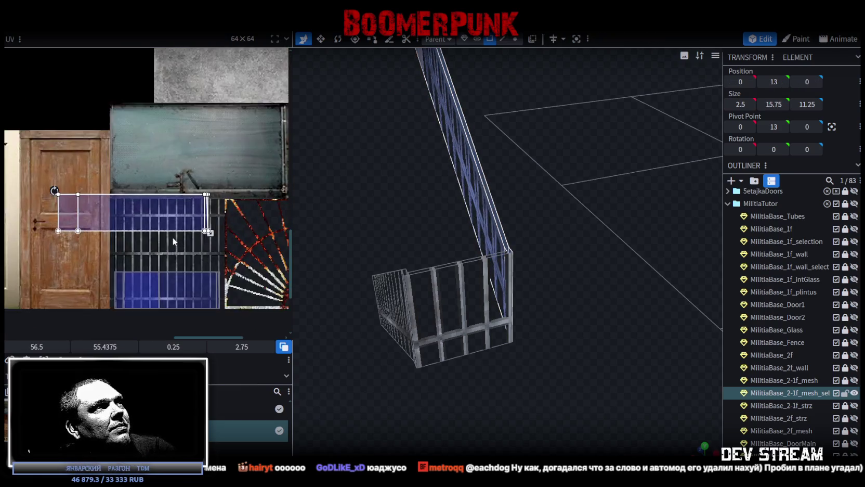
pyautogui.keyDown('ctrl'); pyautogui.scroll(2, 141, 200); pyautogui.keyUp('ctrl')
pyautogui.scroll(1, 156, 239)
pyautogui.keyDown('ctrl'); pyautogui.scroll(-1, 151, 254); pyautogui.keyUp('ctrl')
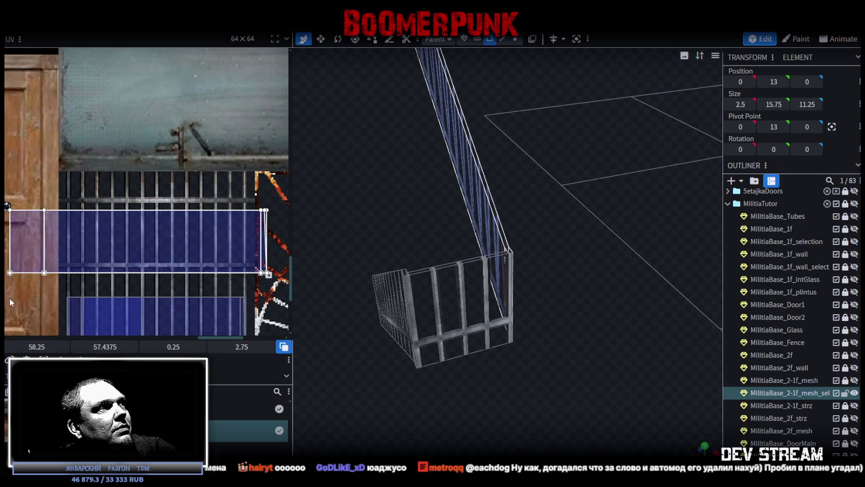
pyautogui.moveTo(10, 272); pyautogui.dragTo(98, 243)
pyautogui.moveTo(98, 243); pyautogui.dragTo(87, 192, button='middle')
# - Shift the panel and thin edge face UVs onto the bars, edge face at 58.9125, 58.15
pyautogui.click(268, 171)
pyautogui.moveTo(84, 194); pyautogui.dragTo(92, 202)
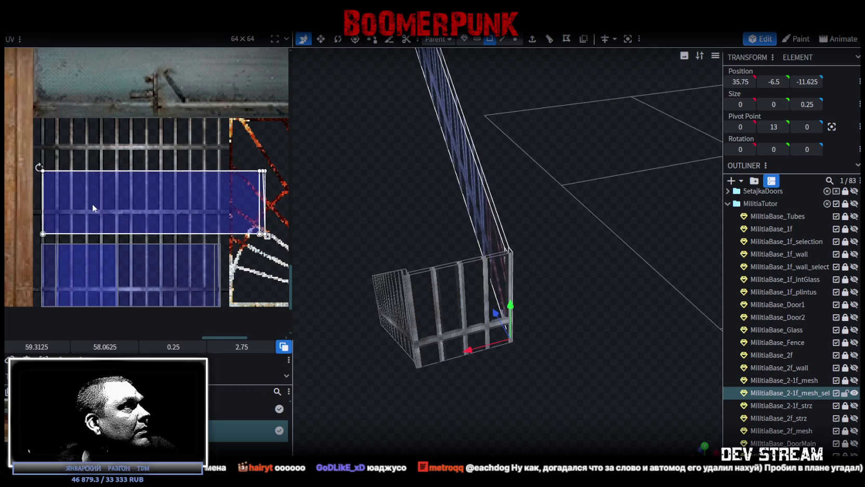
pyautogui.keyDown('ctrl'); pyautogui.scroll(3, 22, 206); pyautogui.keyUp('ctrl')
pyautogui.keyDown('ctrl'); pyautogui.scroll(2, 22, 206); pyautogui.keyUp('ctrl')
pyautogui.click(117, 212)
pyautogui.moveTo(97, 211); pyautogui.dragTo(95, 212)
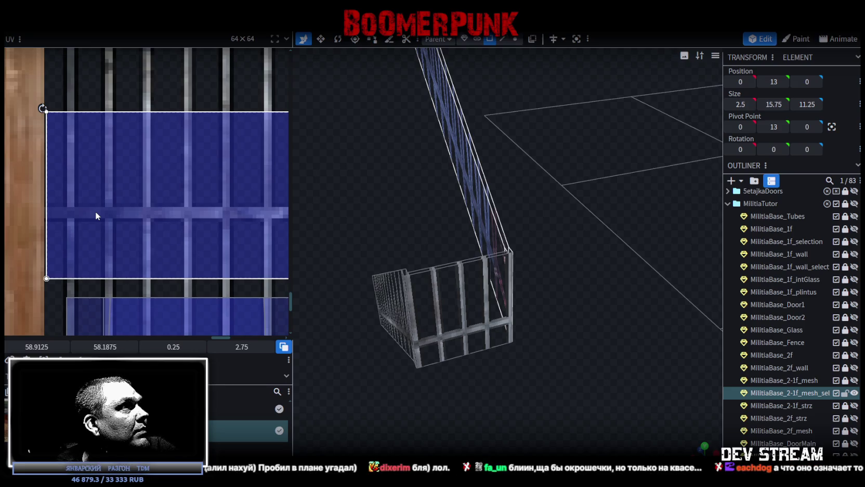
pyautogui.keyDown('ctrl'); pyautogui.scroll(-2, 114, 225); pyautogui.keyUp('ctrl')
pyautogui.keyDown('ctrl'); pyautogui.scroll(-2, 123, 197); pyautogui.keyUp('ctrl')
pyautogui.keyDown('ctrl'); pyautogui.scroll(-1, 126, 176); pyautogui.keyUp('ctrl')
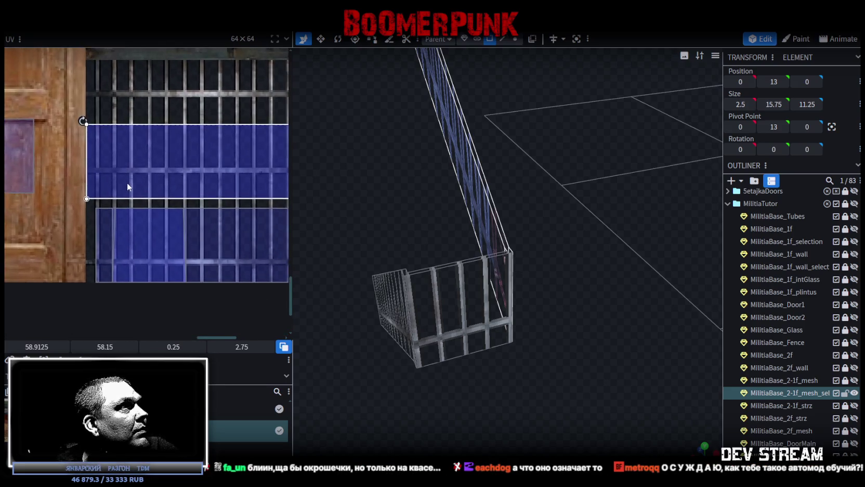
# - Nudge the thin railing face's bar-texture UV upward to V 57.8312
pyautogui.keyDown('ctrl'); pyautogui.scroll(2, 128, 186); pyautogui.keyUp('ctrl')
pyautogui.moveTo(97, 179)
pyautogui.mouseDown()
pyautogui.moveTo(101, 160)
pyautogui.moveTo(95, 166)
pyautogui.mouseUp()
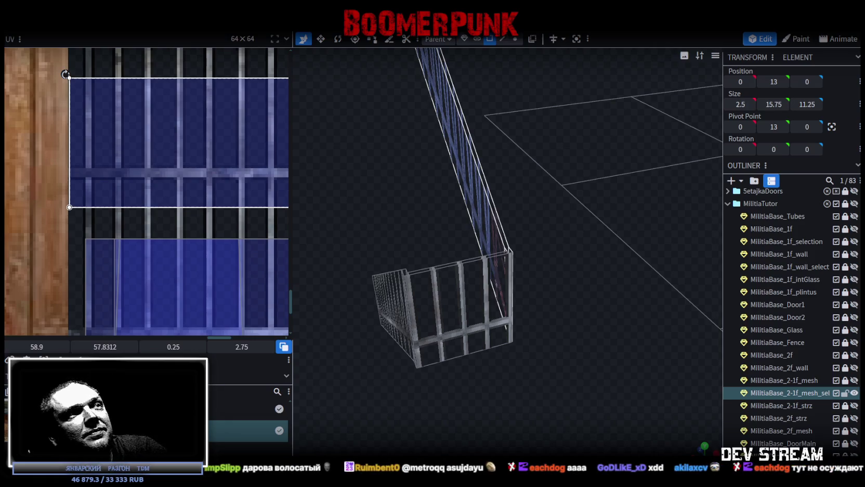
pyautogui.scroll(-1, 211, 218)
# - Select the thin fence-bar edge strip and slide its bar-texture UV left to 57.3625, 57.8312
pyautogui.scroll(-2, 57, 205)
pyautogui.scroll(2, 88, 185)
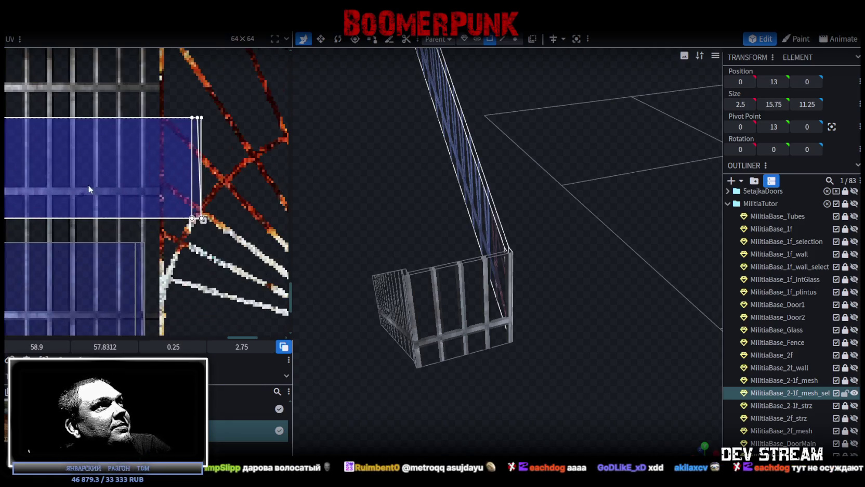
pyautogui.moveTo(191, 219); pyautogui.dragTo(213, 243, button='middle')
pyautogui.click(194, 158)
pyautogui.click(221, 234)
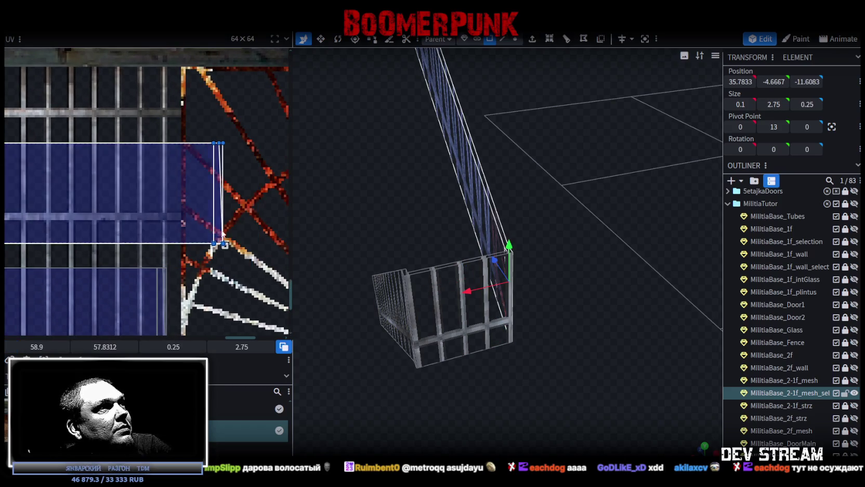
pyautogui.moveTo(215, 243); pyautogui.dragTo(167, 244)
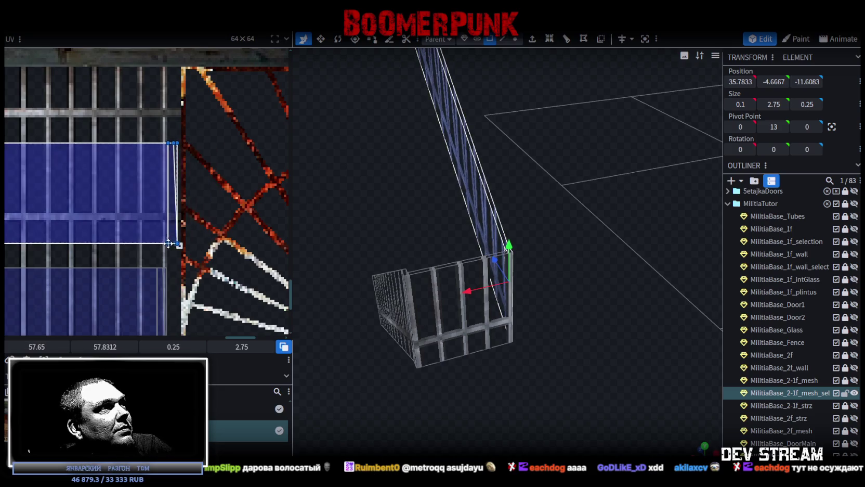
pyautogui.moveTo(167, 244)
pyautogui.mouseDown()
pyautogui.moveTo(157, 244)
pyautogui.moveTo(166, 219)
pyautogui.mouseUp()
# - Orbit the model to check the strip's bars against the neighbouring panel
pyautogui.scroll(3, 159, 221)
pyautogui.scroll(2, 162, 218)
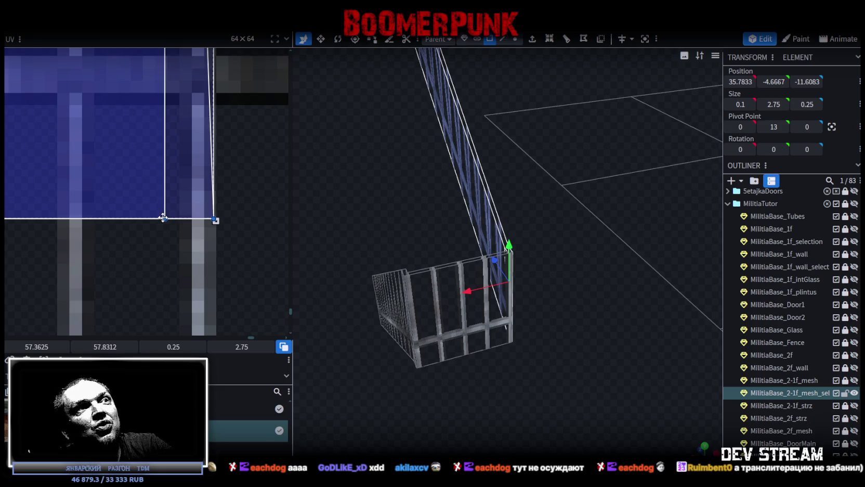
pyautogui.moveTo(456, 198)
pyautogui.mouseDown()
pyautogui.moveTo(577, 292)
pyautogui.moveTo(393, 235)
pyautogui.moveTo(485, 356)
pyautogui.moveTo(457, 316)
pyautogui.moveTo(563, 299)
pyautogui.moveTo(511, 305)
pyautogui.mouseUp()
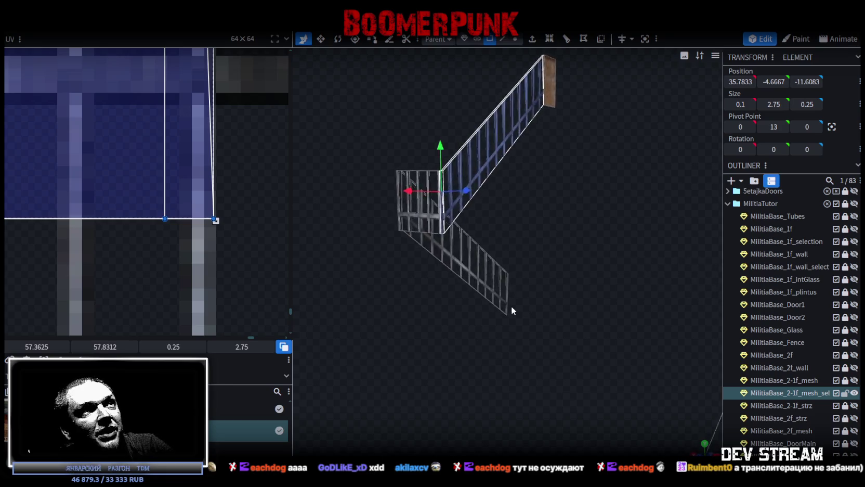
pyautogui.scroll(3, 511, 305)
pyautogui.scroll(-3, 185, 147)
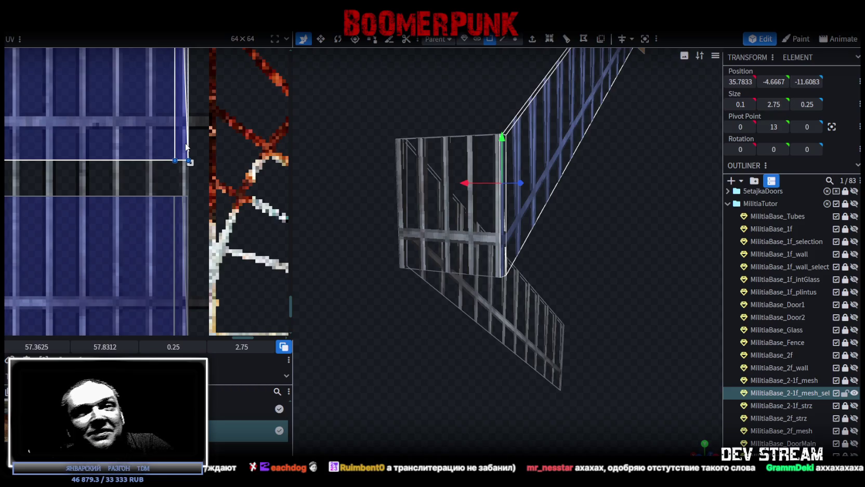
pyautogui.scroll(-5, 224, 165)
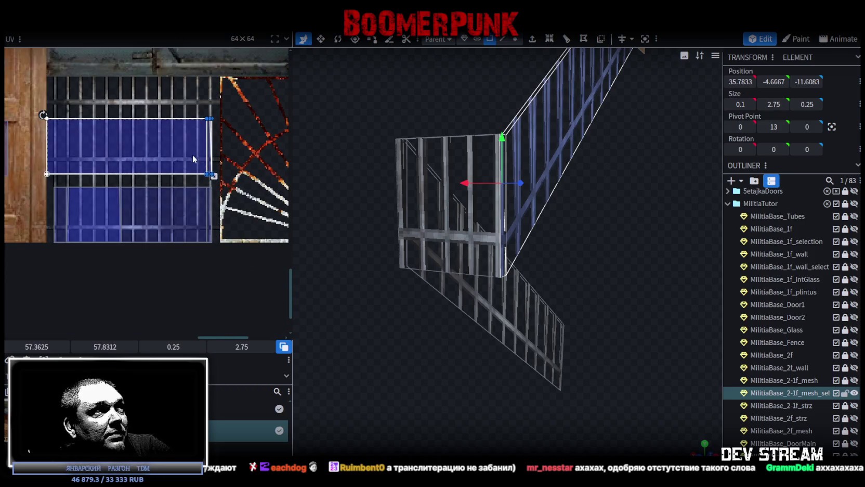
# - Select the railing's end panel and map its UV onto the blue bar texture
pyautogui.moveTo(560, 219)
pyautogui.mouseDown()
pyautogui.moveTo(577, 249)
pyautogui.moveTo(524, 246)
pyautogui.moveTo(554, 298)
pyautogui.moveTo(556, 256)
pyautogui.mouseUp()
pyautogui.click(548, 131)
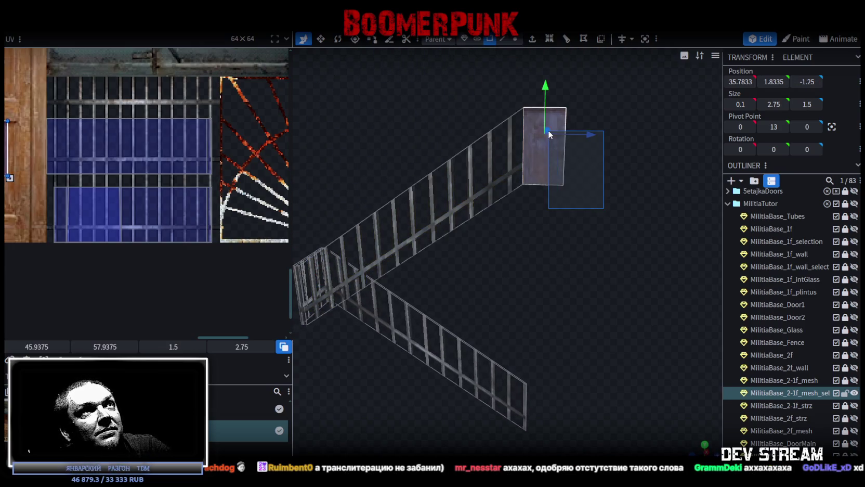
pyautogui.scroll(2, 111, 143)
pyautogui.moveTo(100, 168); pyautogui.dragTo(227, 167)
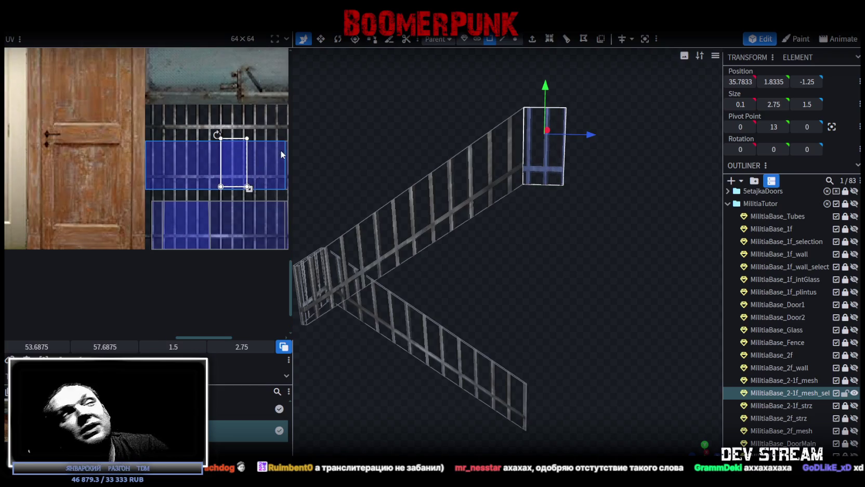
pyautogui.moveTo(239, 164); pyautogui.dragTo(251, 166)
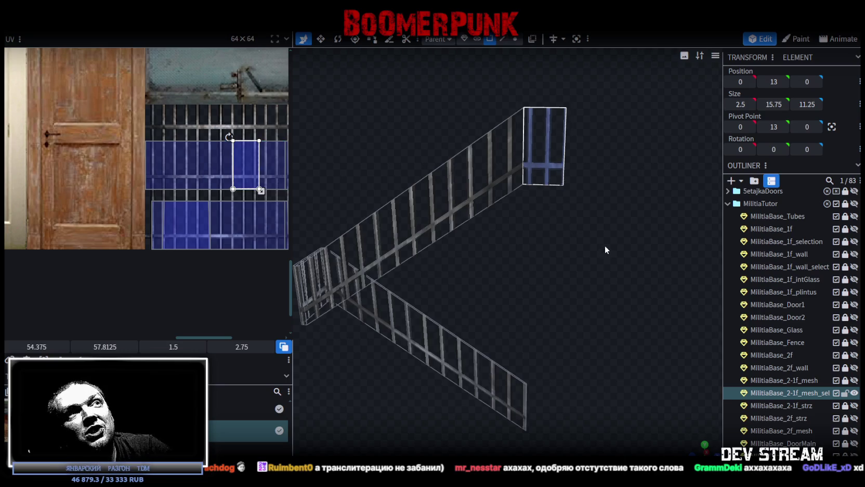
pyautogui.moveTo(271, 171); pyautogui.dragTo(191, 177, button='middle')
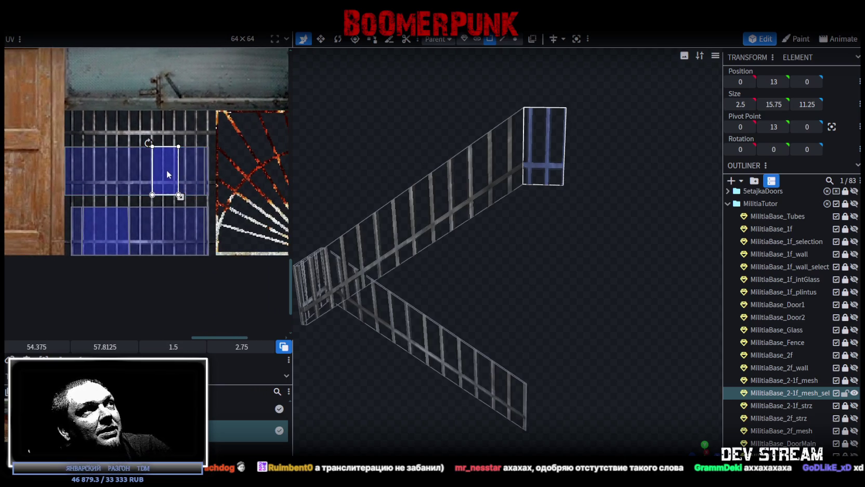
pyautogui.moveTo(167, 175); pyautogui.dragTo(187, 174)
pyautogui.scroll(3, 202, 165)
pyautogui.moveTo(210, 168); pyautogui.dragTo(289, 94, button='middle')
pyautogui.moveTo(233, 111)
pyautogui.mouseDown()
pyautogui.moveTo(213, 132)
pyautogui.moveTo(183, 245)
pyautogui.mouseUp()
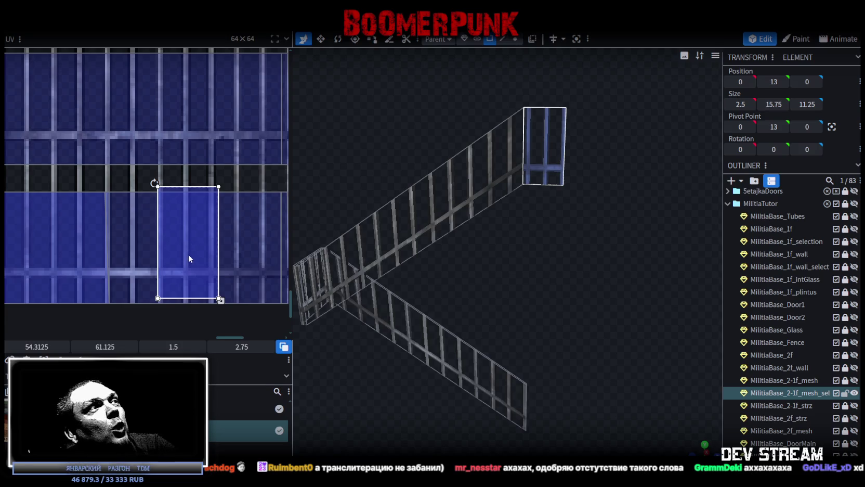
pyautogui.moveTo(189, 246); pyautogui.dragTo(182, 249)
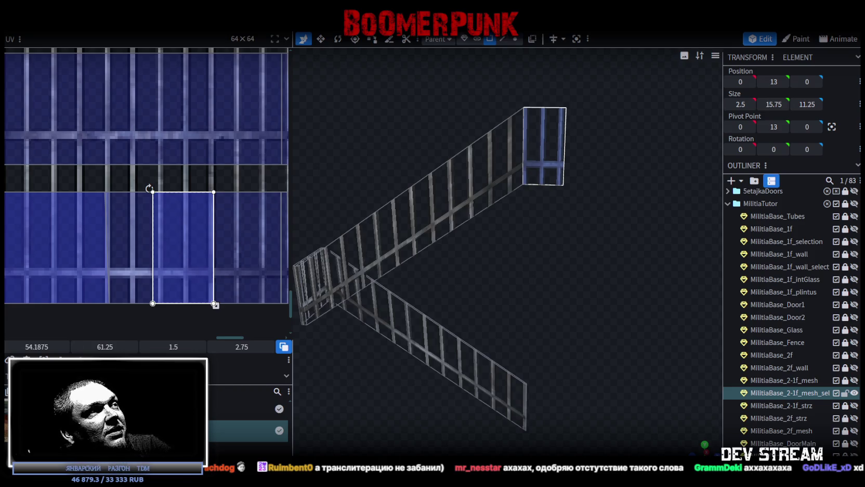
pyautogui.moveTo(167, 253)
pyautogui.mouseDown()
pyautogui.moveTo(196, 295)
pyautogui.moveTo(11, 138)
pyautogui.moveTo(144, 213)
pyautogui.moveTo(161, 204)
pyautogui.moveTo(213, 208)
pyautogui.moveTo(202, 208)
pyautogui.mouseUp()
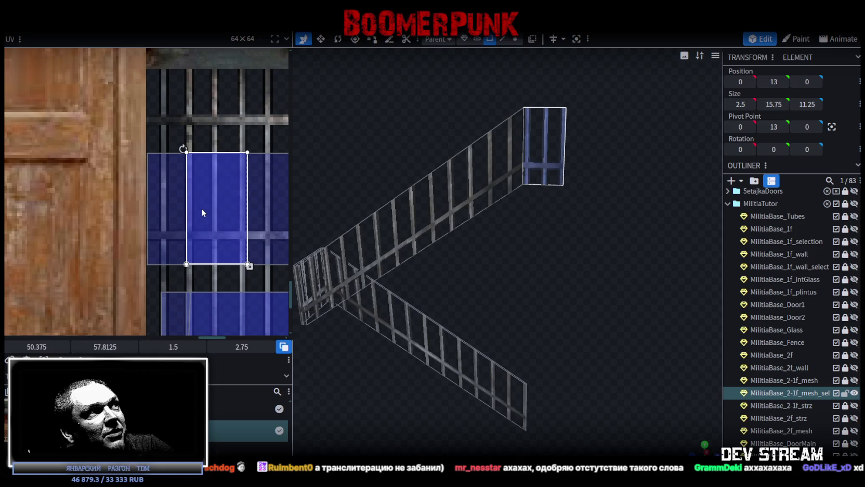
pyautogui.scroll(3, 176, 262)
pyautogui.scroll(2, 230, 273)
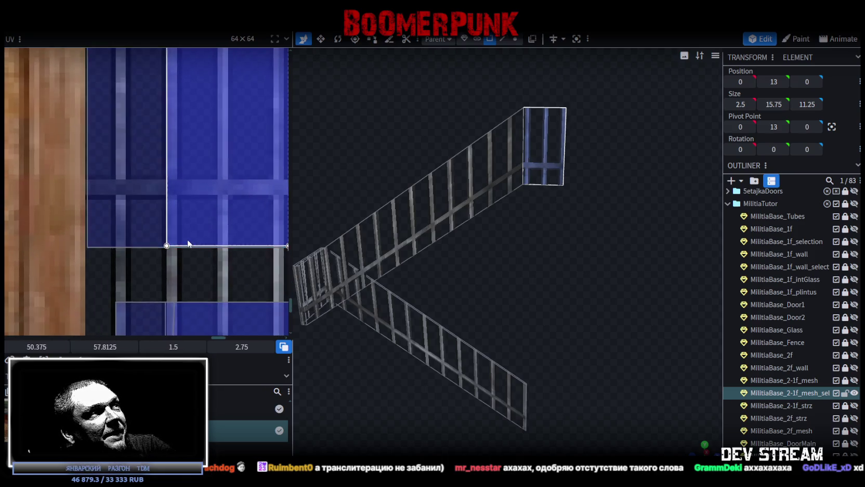
pyautogui.scroll(1, 187, 243)
pyautogui.moveTo(165, 213); pyautogui.dragTo(161, 218)
pyautogui.scroll(-2, 184, 229)
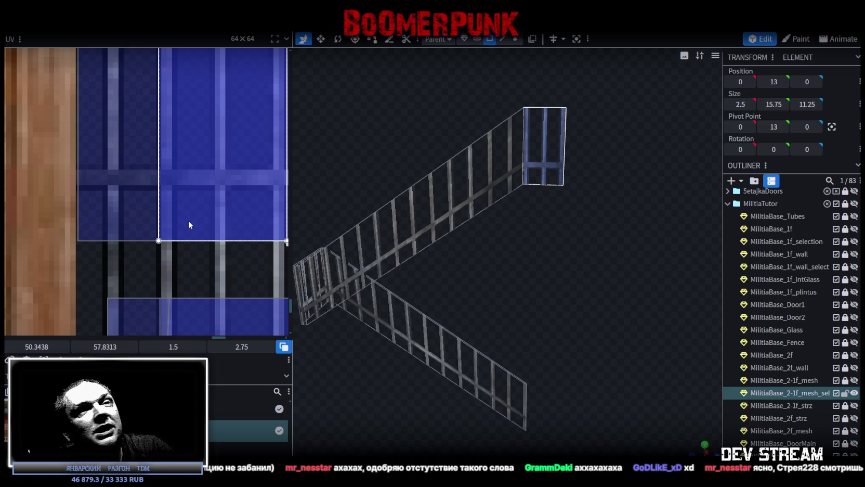
# - Fit another end-panel face's UV to 1.5625 by 2.75 at 50.9688, 57.8313 on the bars
pyautogui.click(189, 223)
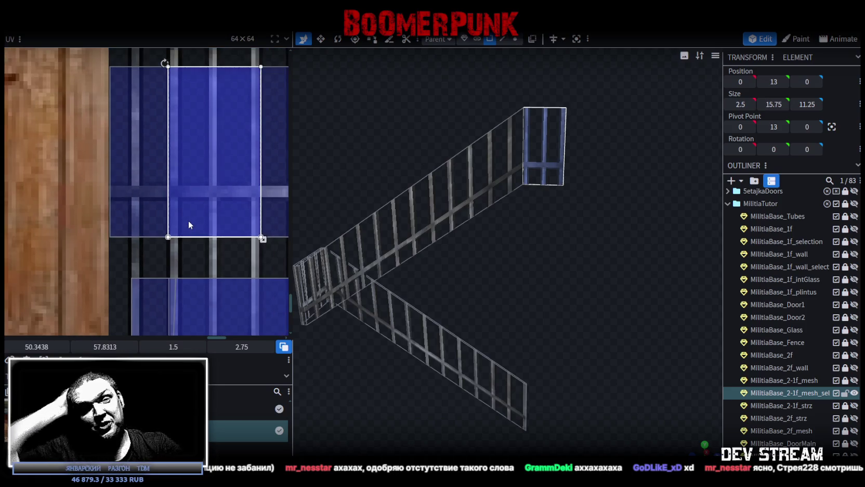
pyautogui.scroll(3, 540, 302)
pyautogui.scroll(-3, 540, 301)
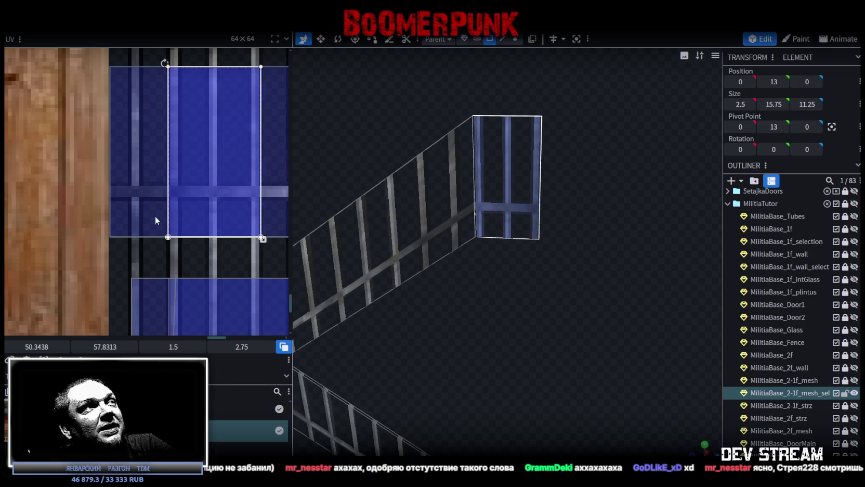
pyautogui.scroll(2, 176, 250)
pyautogui.scroll(2, 167, 259)
pyautogui.moveTo(166, 251); pyautogui.dragTo(190, 252)
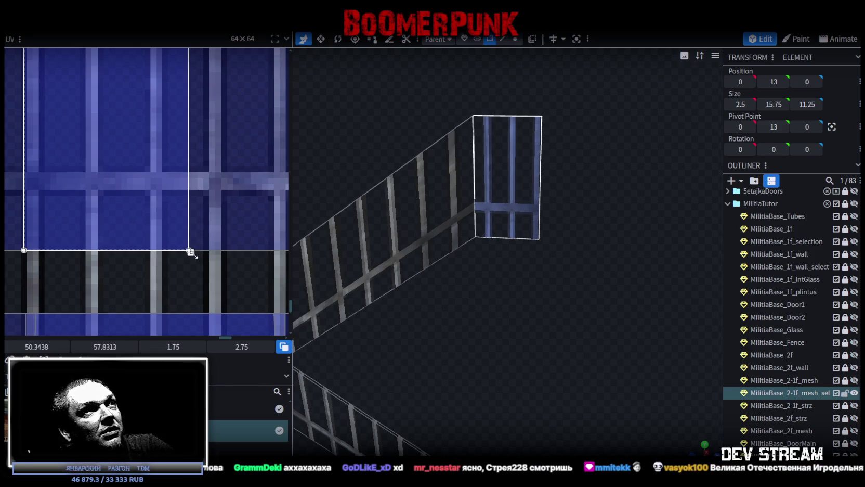
pyautogui.scroll(2, 191, 253)
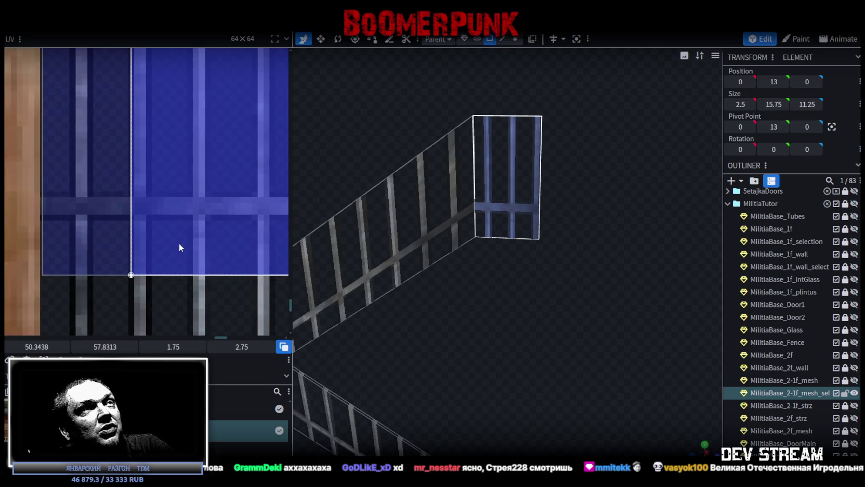
pyautogui.moveTo(177, 238); pyautogui.dragTo(253, 238)
pyautogui.scroll(-2, 119, 296)
pyautogui.scroll(-2, 164, 253)
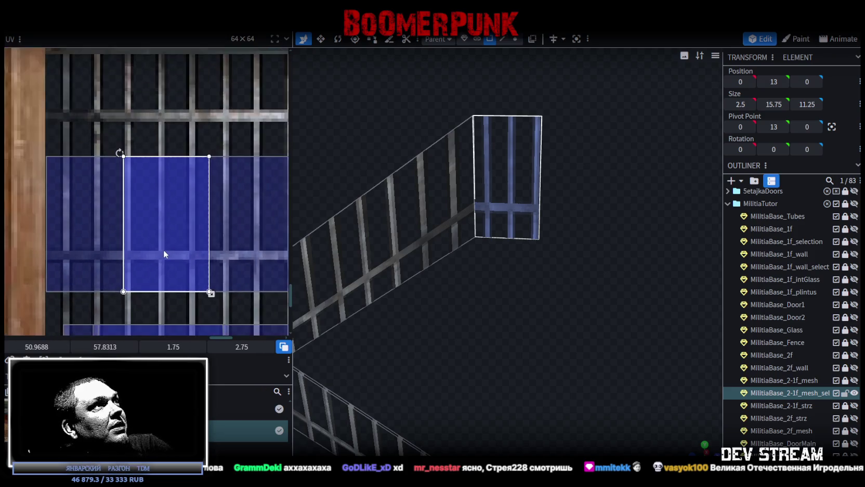
pyautogui.scroll(2, 164, 254)
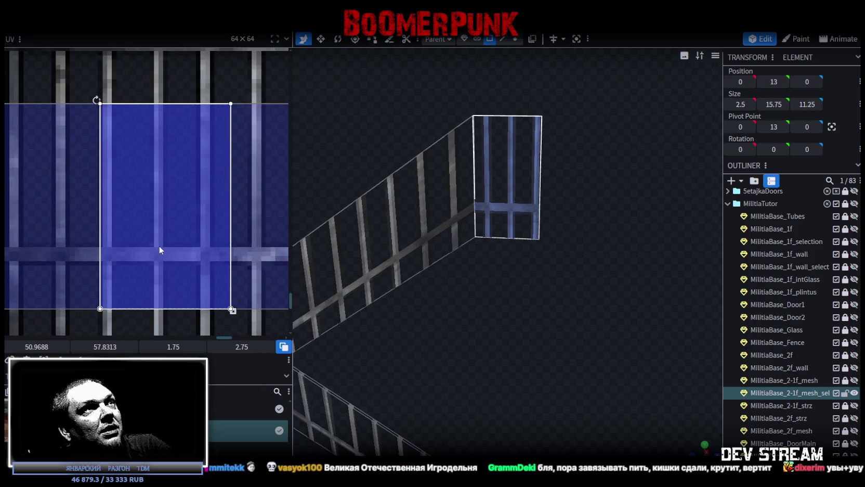
pyautogui.moveTo(244, 292); pyautogui.dragTo(213, 267, button='middle')
pyautogui.moveTo(207, 285); pyautogui.dragTo(193, 286)
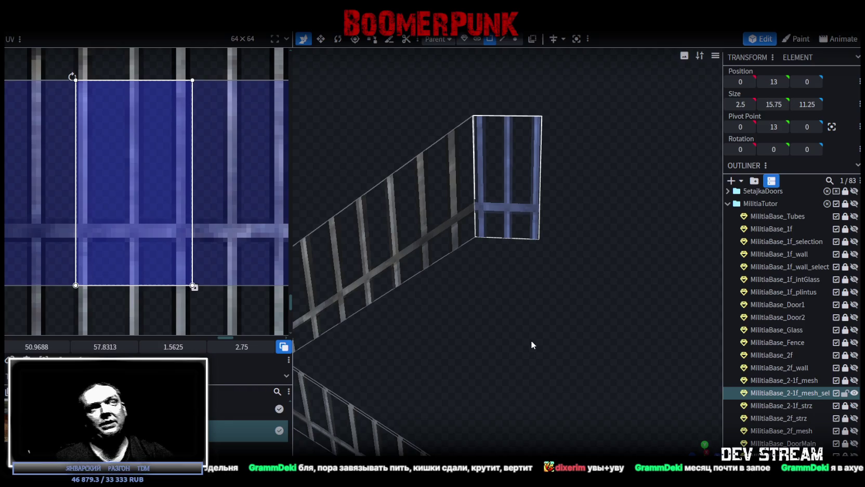
# - Orbit around the wireframe railing to inspect the end panel's bars
pyautogui.moveTo(620, 363)
pyautogui.mouseDown()
pyautogui.moveTo(549, 345)
pyautogui.moveTo(424, 372)
pyautogui.moveTo(502, 398)
pyautogui.moveTo(485, 387)
pyautogui.moveTo(549, 376)
pyautogui.mouseUp()
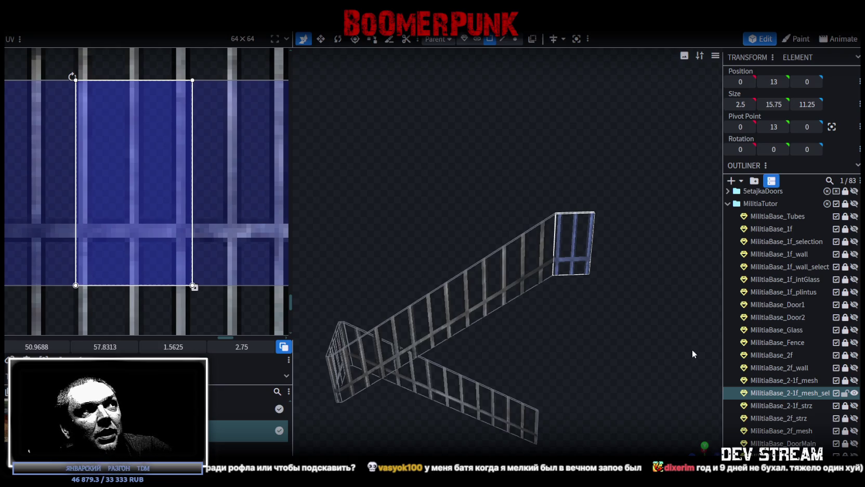
pyautogui.moveTo(689, 354); pyautogui.dragTo(673, 355)
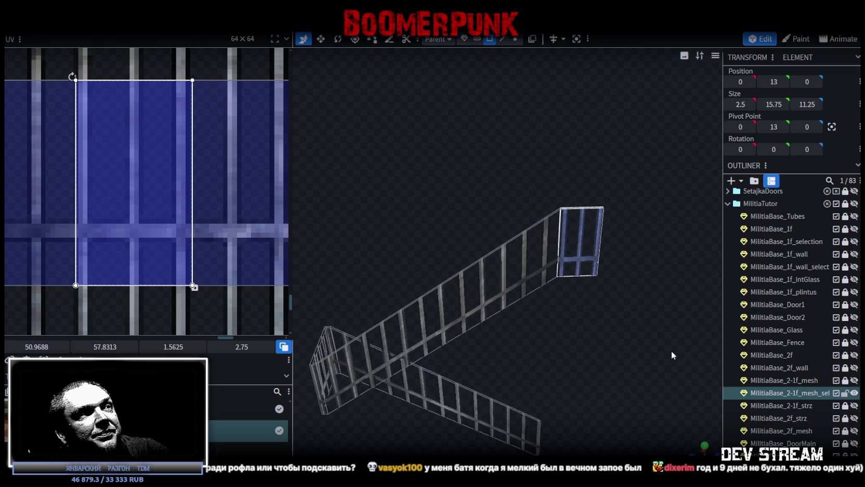
pyautogui.moveTo(620, 368)
pyautogui.mouseDown()
pyautogui.moveTo(480, 358)
pyautogui.moveTo(468, 367)
pyautogui.moveTo(451, 350)
pyautogui.moveTo(544, 393)
pyautogui.moveTo(689, 398)
pyautogui.moveTo(518, 400)
pyautogui.moveTo(422, 381)
pyautogui.mouseUp()
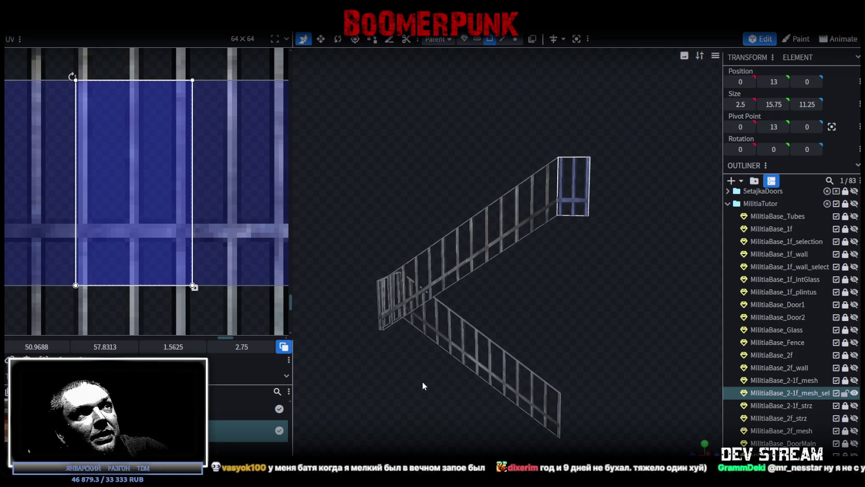
# - Save the project and make MilitiaBase_2-1f_mesh visible again
pyautogui.hotkey('ctrl', 's')
pyautogui.click(854, 380)
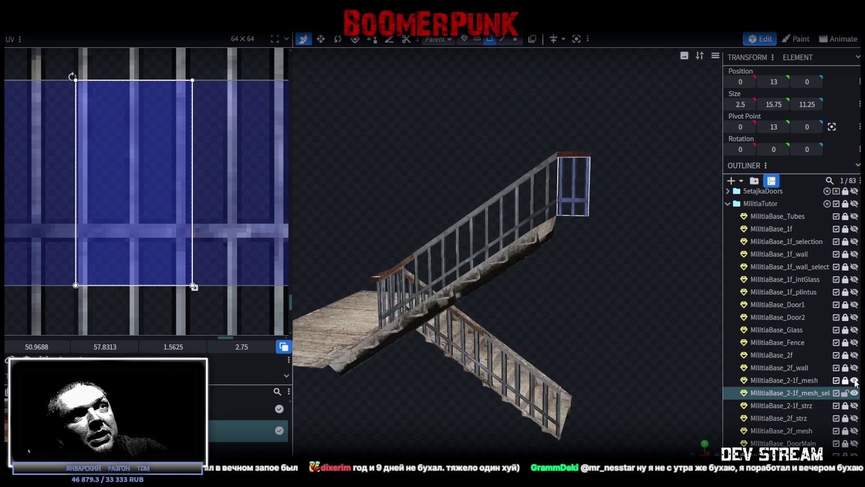
pyautogui.moveTo(519, 364)
pyautogui.mouseDown()
pyautogui.moveTo(536, 344)
pyautogui.moveTo(503, 262)
pyautogui.mouseUp()
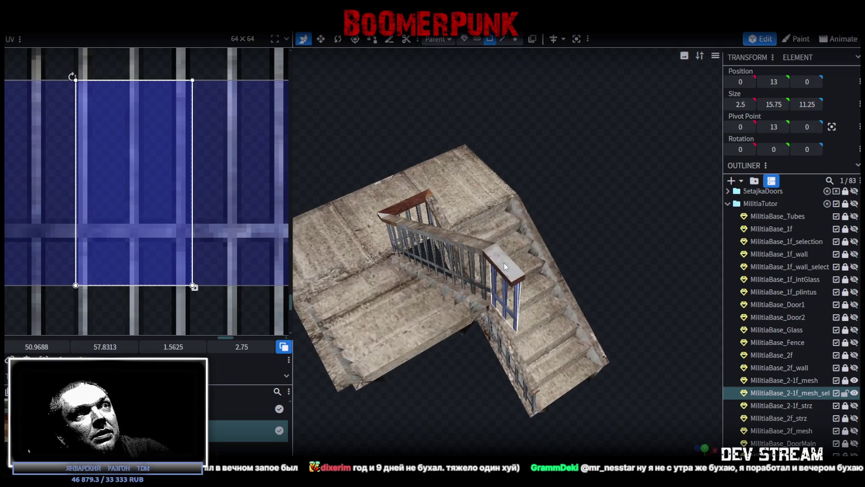
# - Lock the railing, unlock the staircase mesh, and select the stairs
pyautogui.click(845, 380)
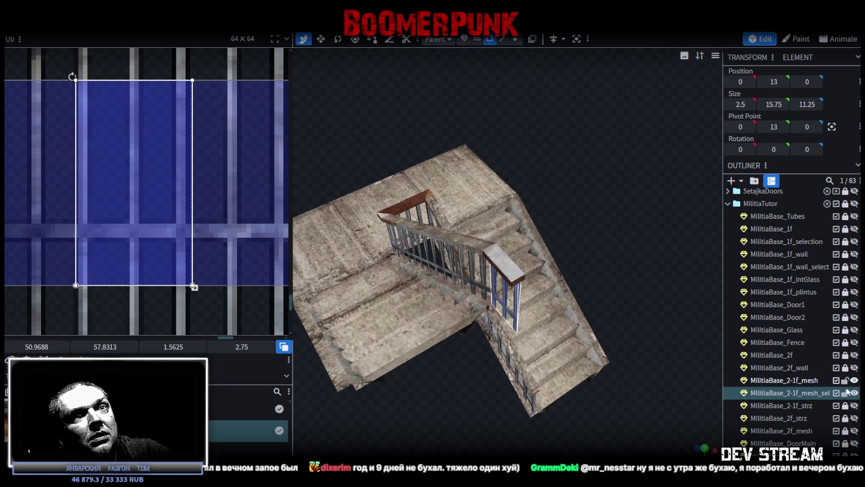
pyautogui.click(844, 393)
pyautogui.moveTo(577, 208)
pyautogui.mouseDown()
pyautogui.moveTo(506, 172)
pyautogui.moveTo(470, 169)
pyautogui.mouseUp()
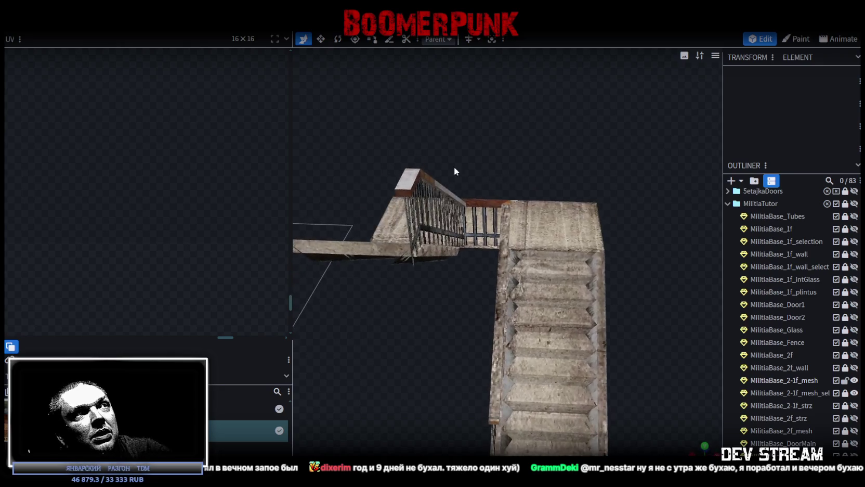
pyautogui.click(406, 188)
pyautogui.moveTo(406, 189)
pyautogui.mouseDown()
pyautogui.moveTo(467, 137)
pyautogui.moveTo(397, 71)
pyautogui.mouseUp()
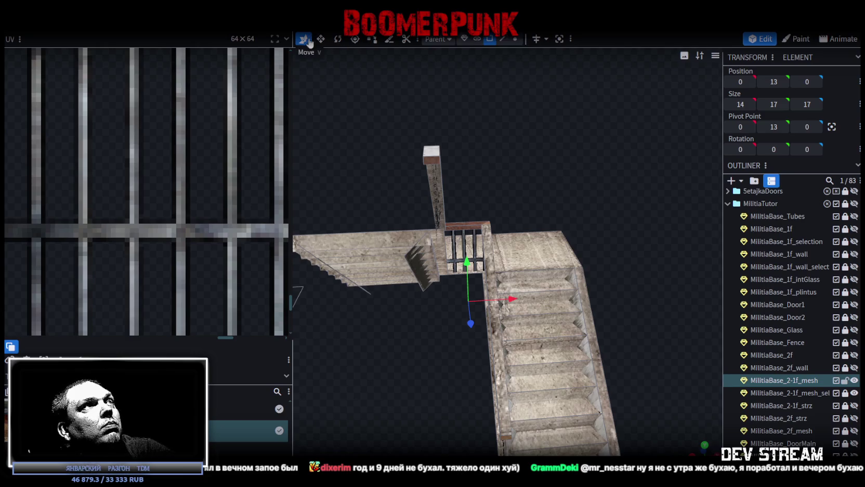
# - Switch to face selection, select the handrail, and center an orthographic top view on it
pyautogui.click(476, 39)
pyautogui.click(430, 154)
pyautogui.moveTo(433, 154)
pyautogui.mouseDown()
pyautogui.moveTo(444, 146)
pyautogui.moveTo(376, 191)
pyautogui.mouseUp()
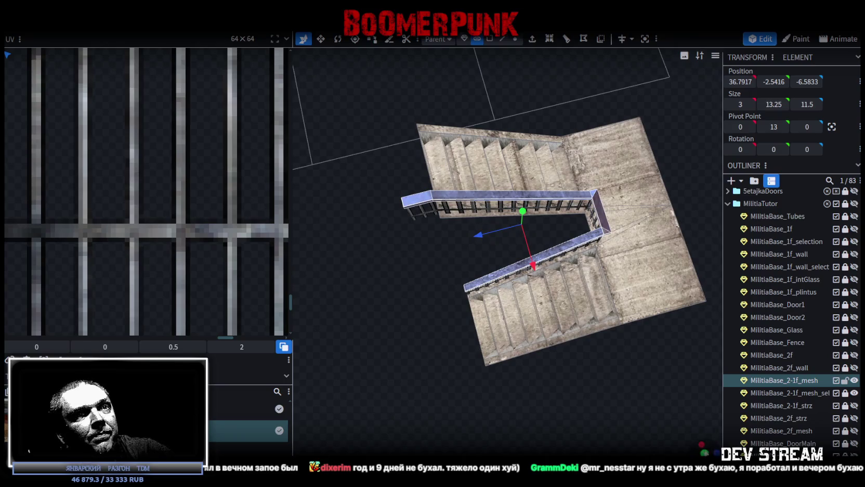
pyautogui.press('KP_8')
pyautogui.scroll(3, 547, 301)
pyautogui.moveTo(613, 369); pyautogui.dragTo(472, 353, button='right')
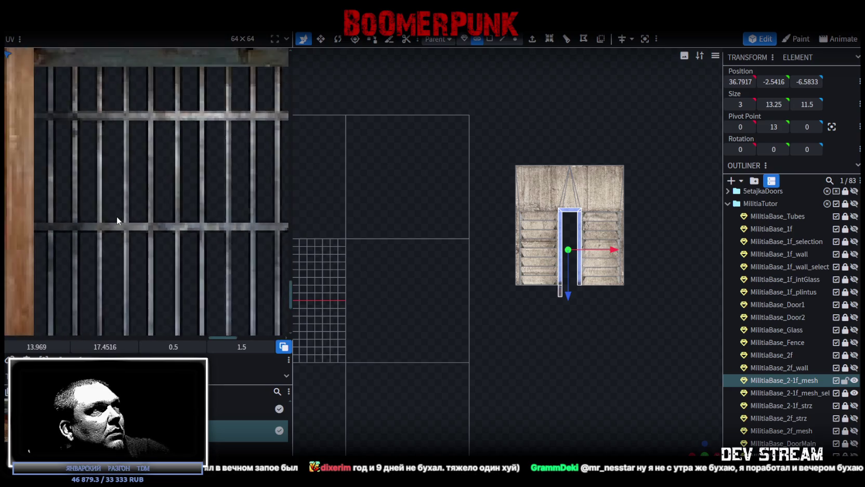
pyautogui.scroll(-5, 117, 217)
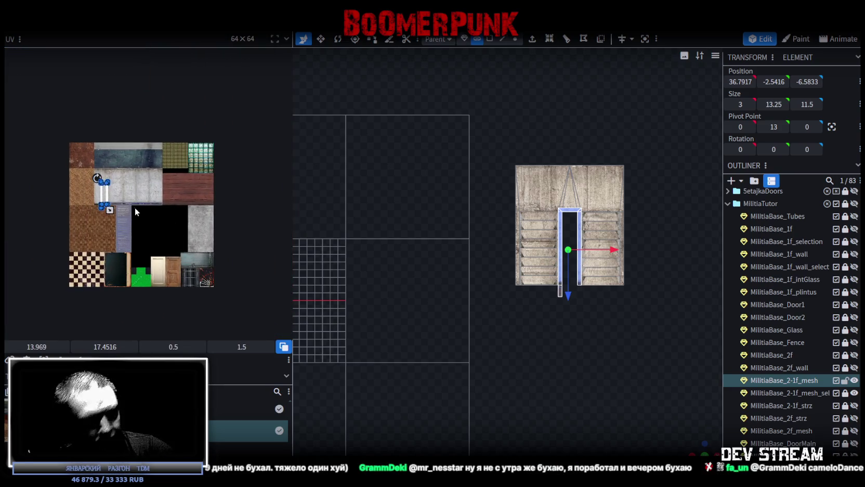
pyautogui.scroll(3, 78, 194)
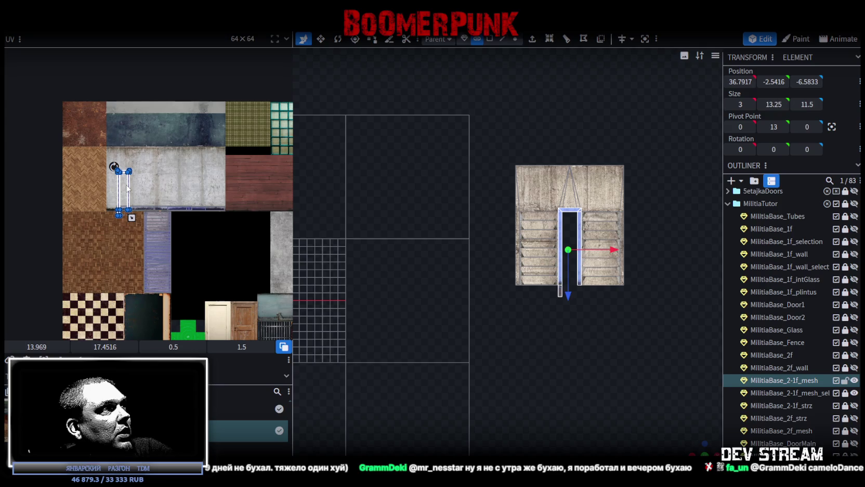
# - Move the handrail's UV onto the red wood, rotating it 90 degrees along the planks
pyautogui.moveTo(125, 188); pyautogui.dragTo(264, 187)
pyautogui.scroll(3, 264, 187)
pyautogui.moveTo(263, 187); pyautogui.dragTo(170, 186, button='middle')
pyautogui.rightClick(169, 186)
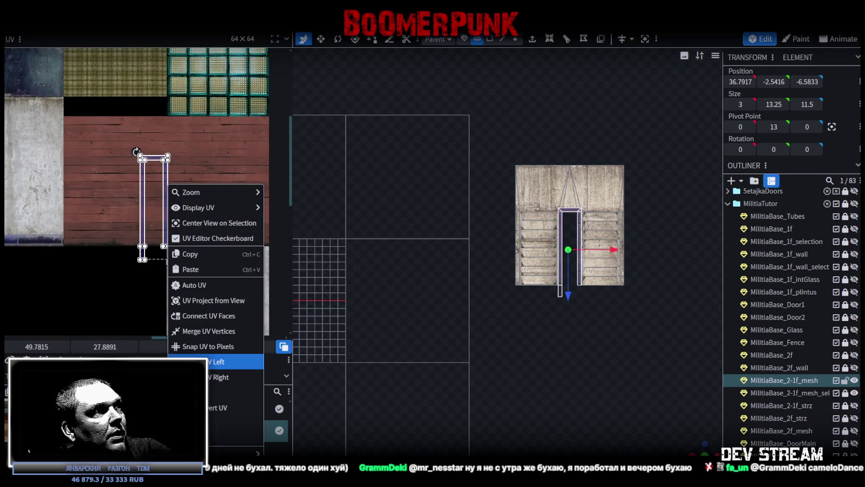
pyautogui.click(187, 361)
pyautogui.moveTo(158, 192); pyautogui.dragTo(165, 152)
pyautogui.scroll(1, 157, 164)
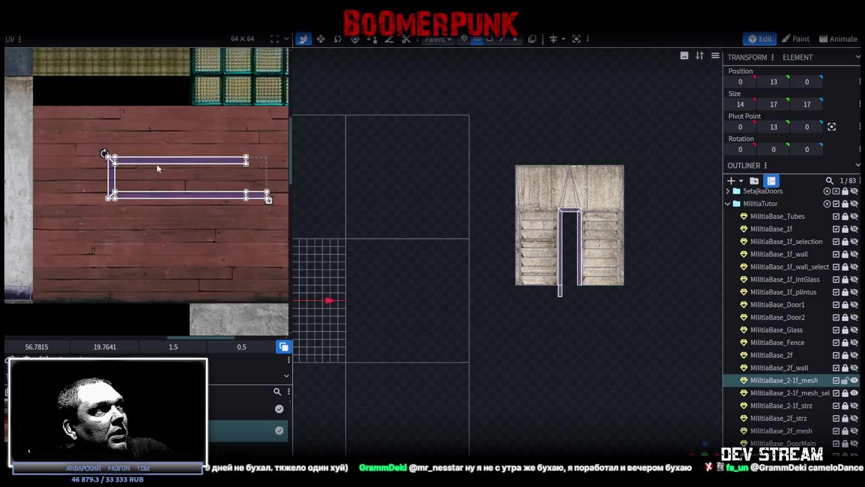
pyautogui.scroll(2, 157, 163)
pyautogui.scroll(2, 144, 139)
pyautogui.moveTo(144, 138)
pyautogui.mouseDown()
pyautogui.moveTo(166, 224)
pyautogui.moveTo(159, 221)
pyautogui.mouseUp()
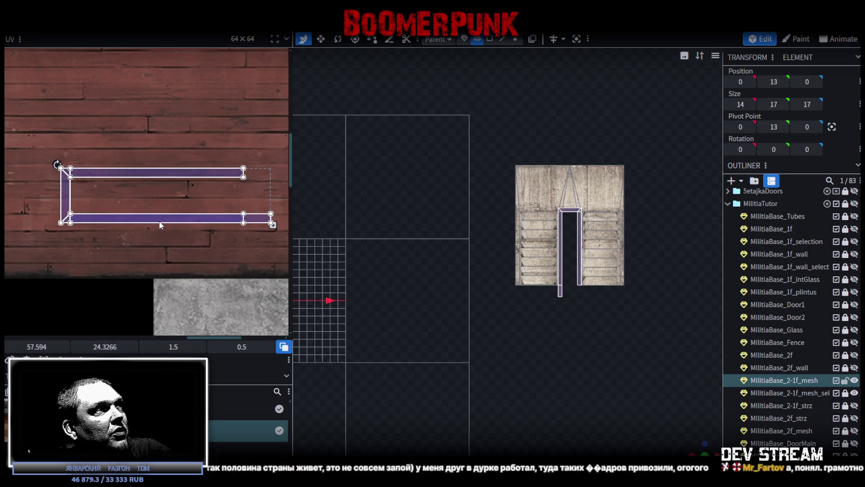
pyautogui.moveTo(144, 208)
pyautogui.mouseDown(button='middle')
pyautogui.moveTo(132, 201)
pyautogui.moveTo(159, 206)
pyautogui.mouseUp(button='middle')
pyautogui.scroll(2, 156, 206)
pyautogui.scroll(-2, 160, 206)
# - Adjust the handrail's left UV points, then box-select the upper landing's faces
pyautogui.click(43, 197)
pyautogui.moveTo(51, 227); pyautogui.dragTo(12, 138)
pyautogui.scroll(2, 556, 293)
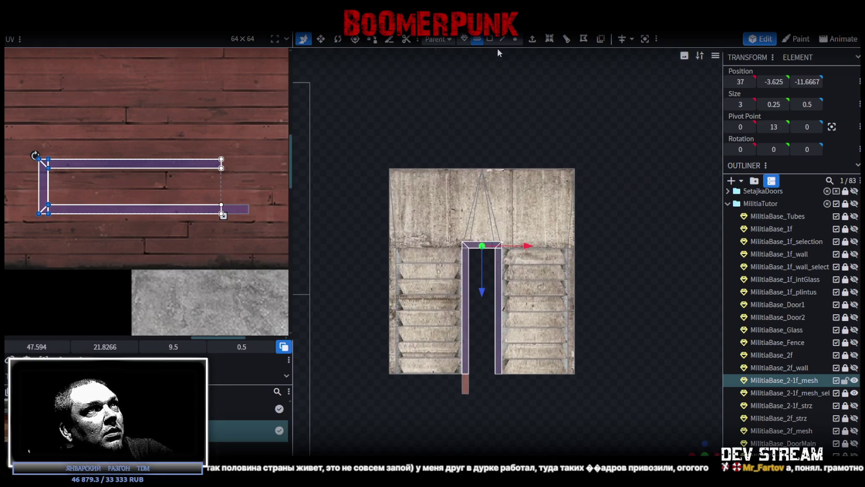
pyautogui.click(514, 38)
pyautogui.moveTo(346, 196); pyautogui.dragTo(573, 255)
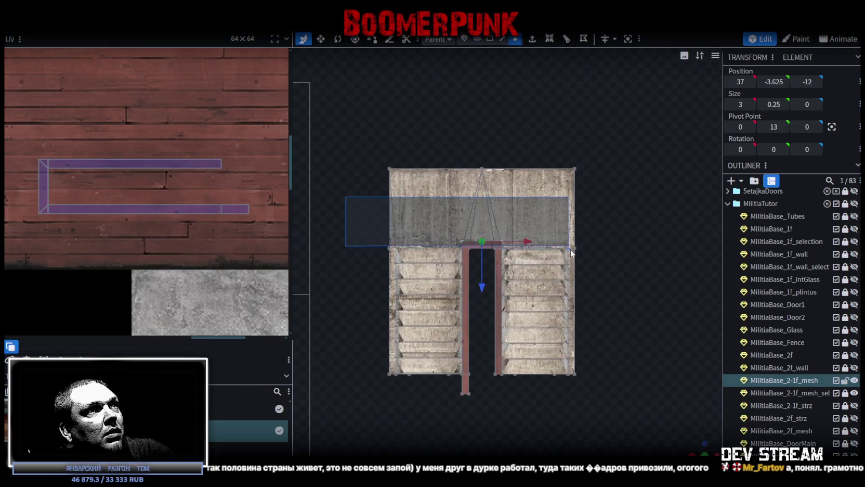
pyautogui.press('3')
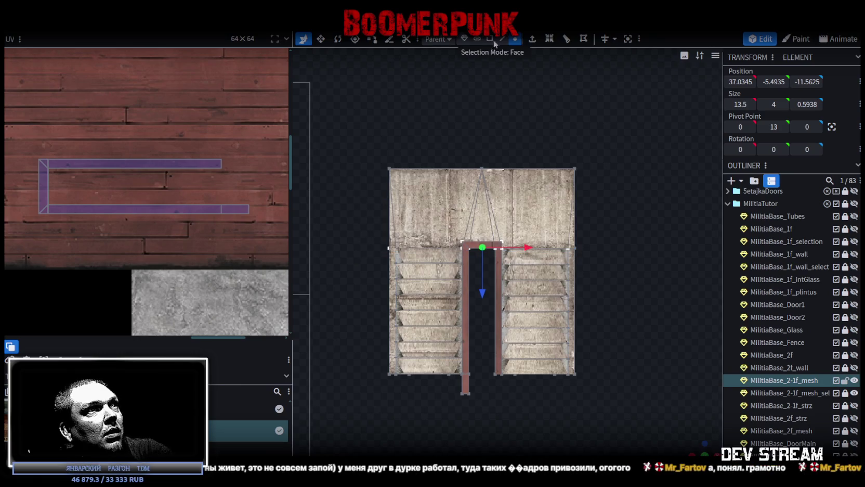
pyautogui.scroll(-2, 179, 185)
pyautogui.scroll(-3, 168, 200)
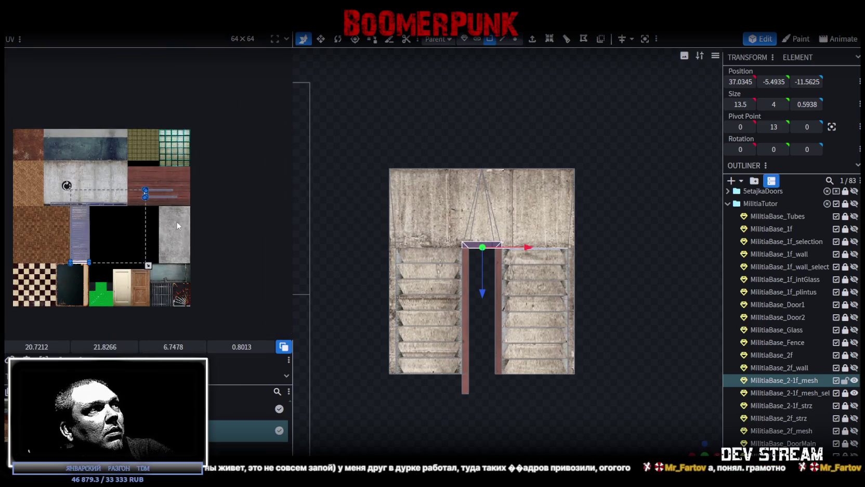
pyautogui.moveTo(176, 221); pyautogui.dragTo(199, 209, button='middle')
pyautogui.scroll(4, 169, 159)
pyautogui.scroll(4, 169, 159)
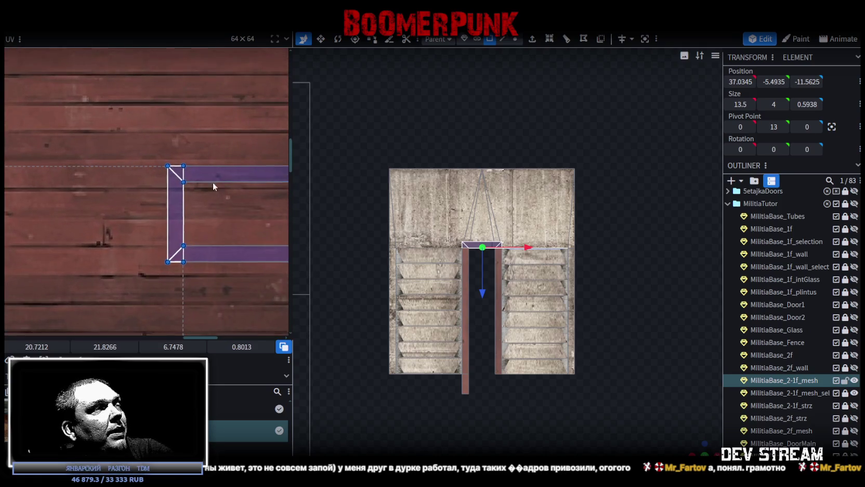
pyautogui.scroll(-2, 217, 187)
pyautogui.scroll(-1, 167, 160)
# - Slide the doorway pillar UV strips along the wood texture
pyautogui.moveTo(241, 131); pyautogui.dragTo(147, 211)
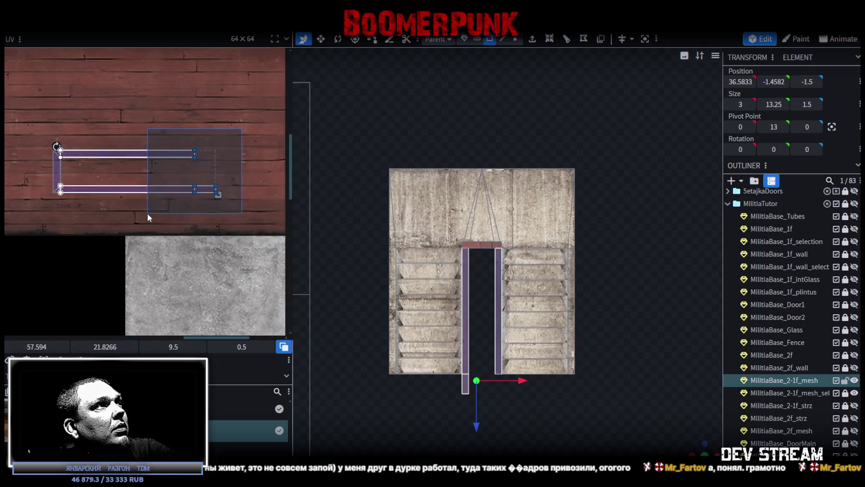
pyautogui.scroll(1, 182, 194)
pyautogui.scroll(2, 210, 188)
pyautogui.moveTo(210, 189); pyautogui.dragTo(129, 182, button='middle')
pyautogui.moveTo(106, 177); pyautogui.dragTo(157, 173)
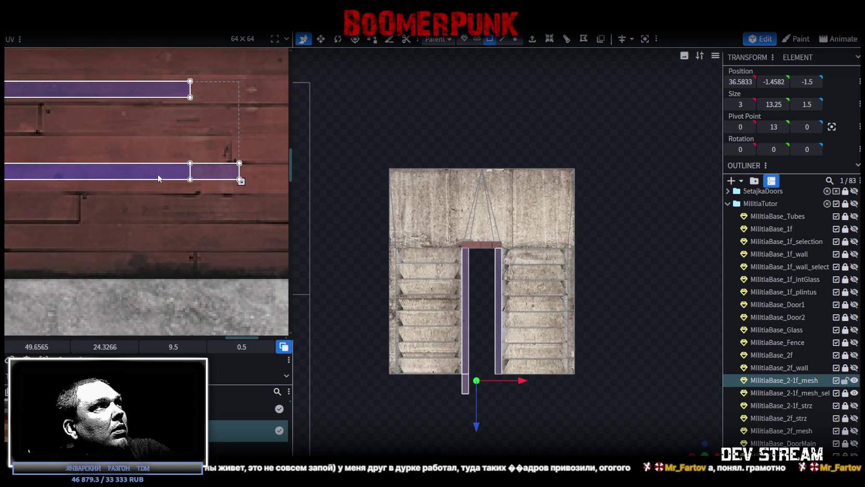
pyautogui.moveTo(254, 200); pyautogui.dragTo(115, 133)
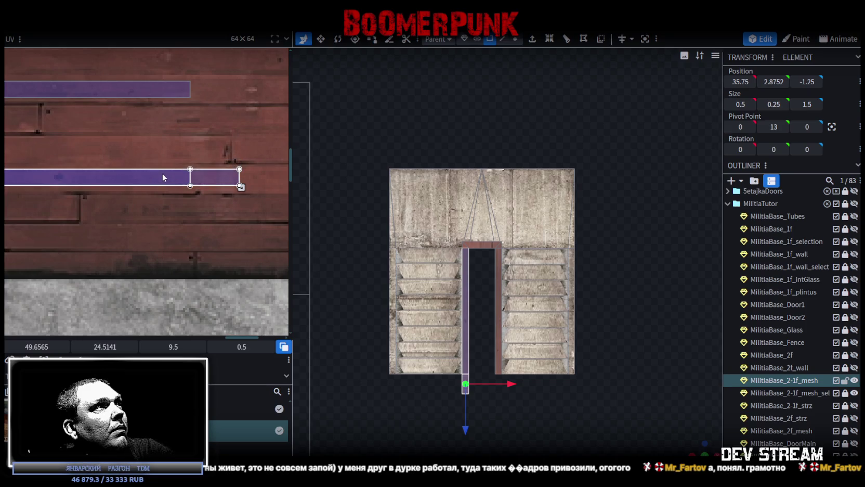
pyautogui.scroll(-2, 162, 168)
pyautogui.scroll(2, 222, 152)
pyautogui.scroll(2, 221, 154)
# - Rotate the top crossbar UV horizontal, flip it onto a wood plank, and deselect
pyautogui.moveTo(134, 96); pyautogui.dragTo(204, 233)
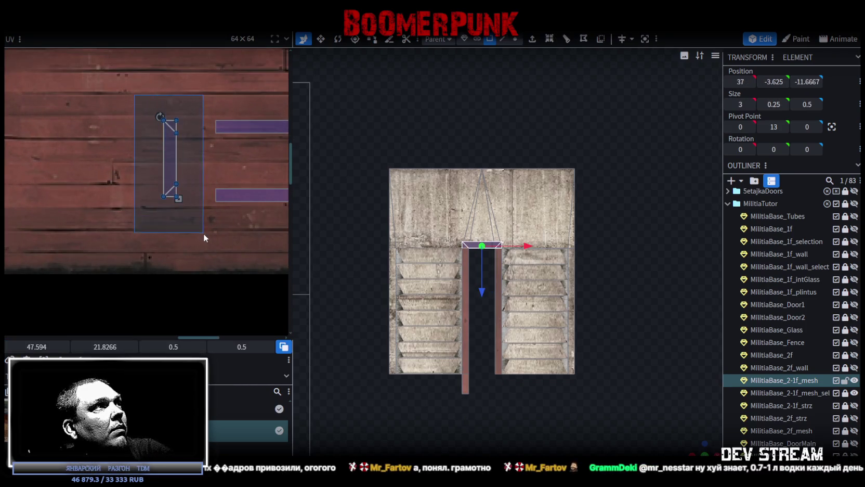
pyautogui.scroll(1, 201, 230)
pyautogui.scroll(1, 189, 208)
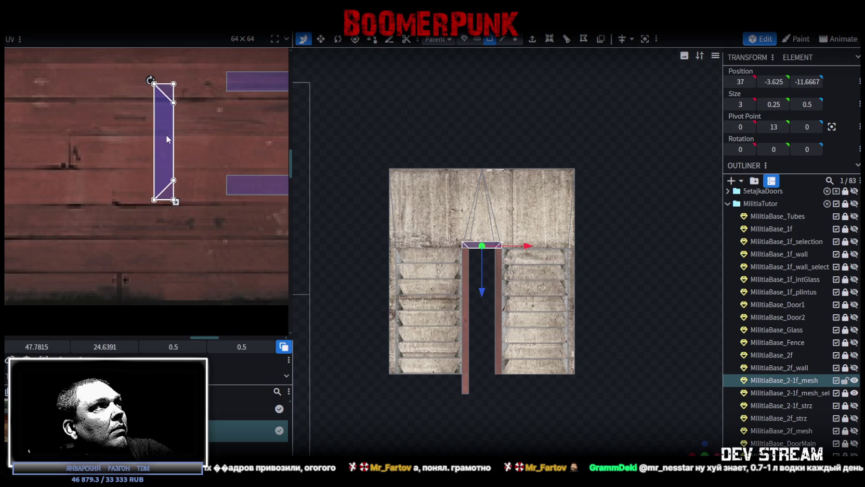
pyautogui.rightClick(165, 135)
pyautogui.click(207, 325)
pyautogui.moveTo(169, 137); pyautogui.dragTo(225, 121)
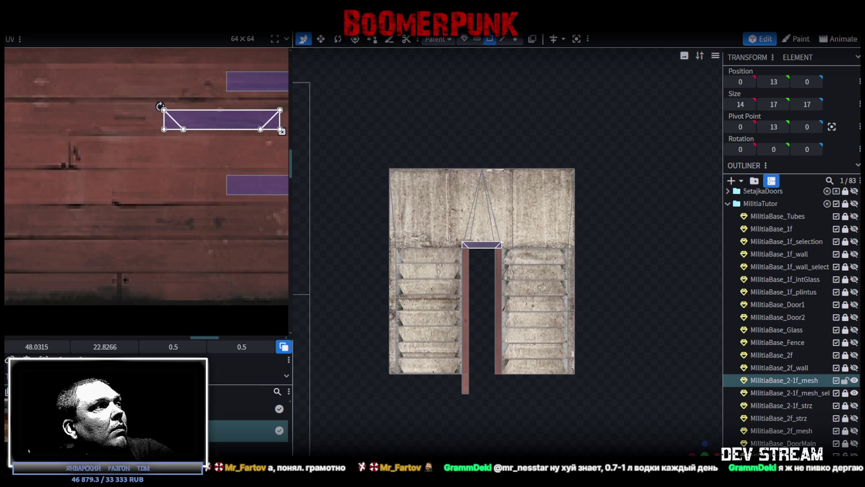
pyautogui.moveTo(221, 115); pyautogui.dragTo(221, 117)
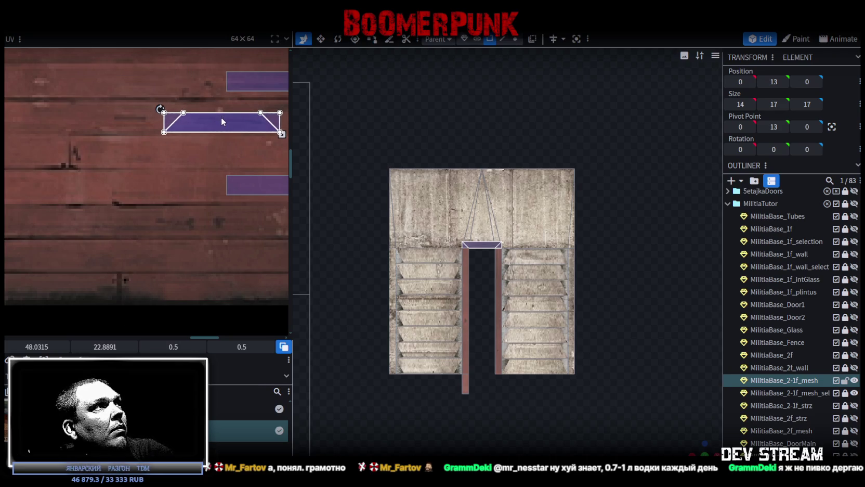
pyautogui.scroll(2, 484, 250)
pyautogui.scroll(2, 483, 250)
pyautogui.moveTo(484, 249); pyautogui.dragTo(509, 224)
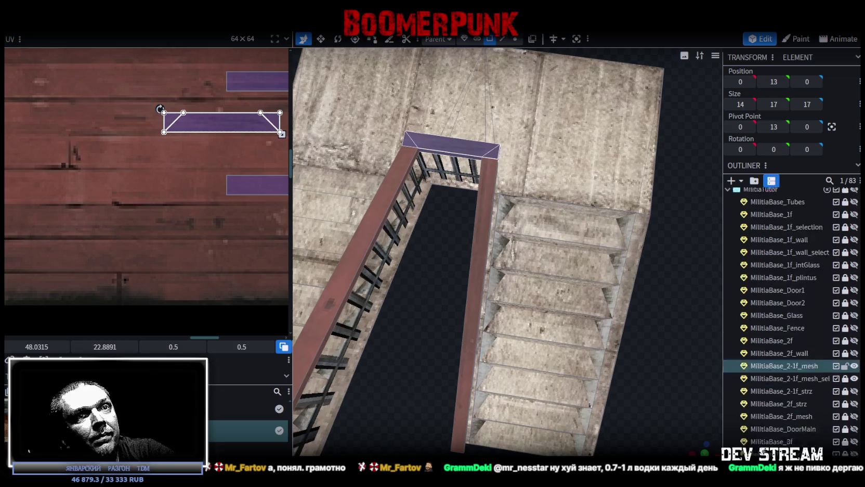
pyautogui.click(464, 323)
pyautogui.moveTo(434, 320)
pyautogui.mouseDown()
pyautogui.moveTo(349, 277)
pyautogui.moveTo(489, 277)
pyautogui.moveTo(524, 293)
pyautogui.mouseUp()
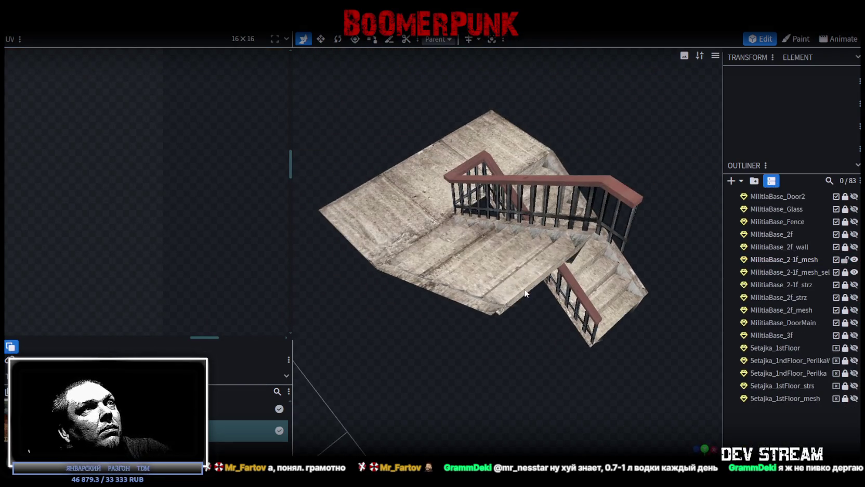
# - Save the project and export it as FBX, overwriting Build0Tutor.fbx
pyautogui.hotkey('ctrl', 's')
pyautogui.click(83, 12)
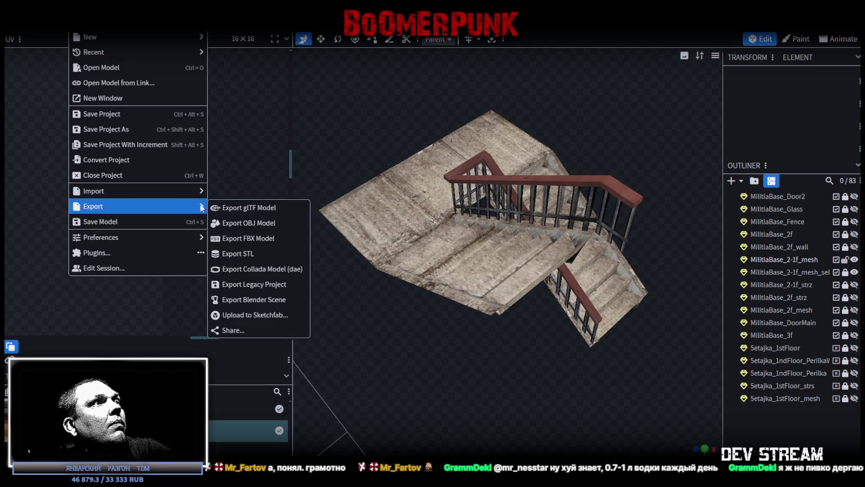
pyautogui.click(257, 237)
pyautogui.press('Return')
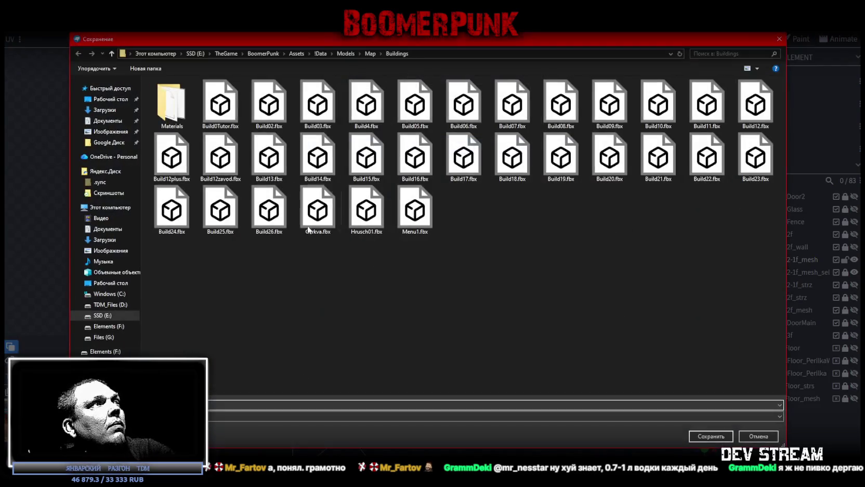
pyautogui.doubleClick(208, 102)
pyautogui.click(455, 249)
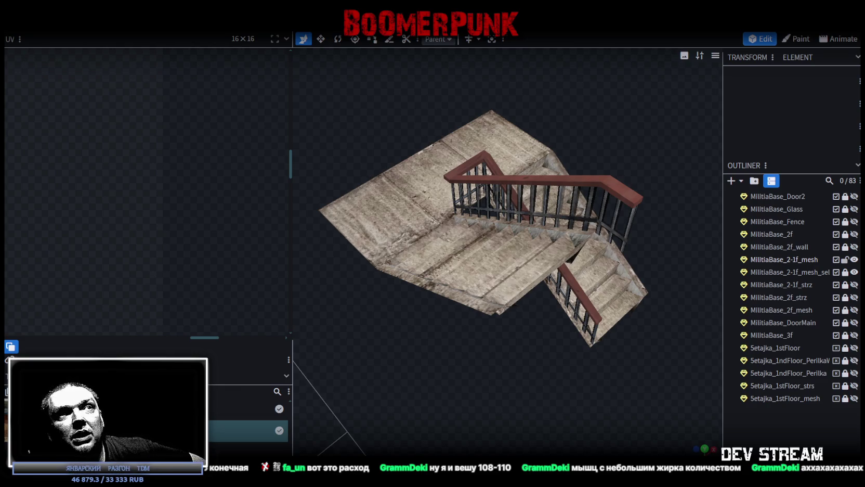
# - Toggle the stair and railing selection meshes' visibility to compare them
pyautogui.moveTo(523, 434)
pyautogui.mouseDown()
pyautogui.moveTo(530, 416)
pyautogui.moveTo(474, 387)
pyautogui.moveTo(620, 389)
pyautogui.moveTo(587, 398)
pyautogui.moveTo(615, 367)
pyautogui.mouseUp()
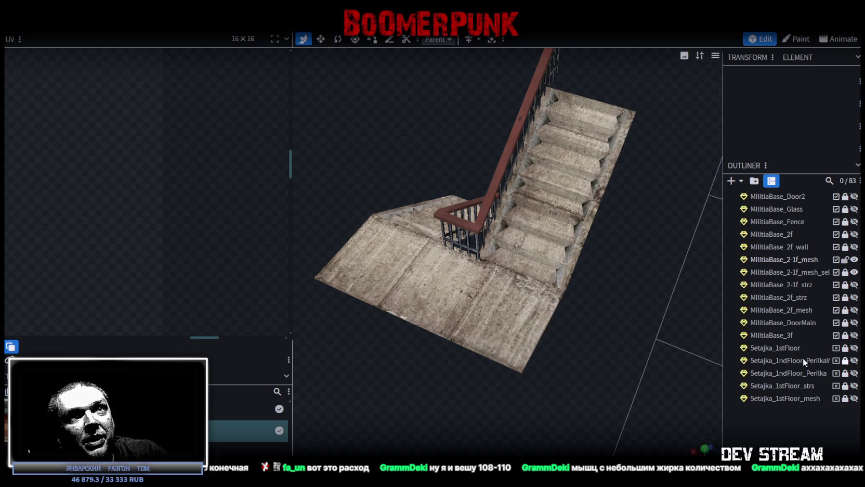
pyautogui.scroll(2, 832, 347)
pyautogui.click(854, 317)
pyautogui.click(854, 318)
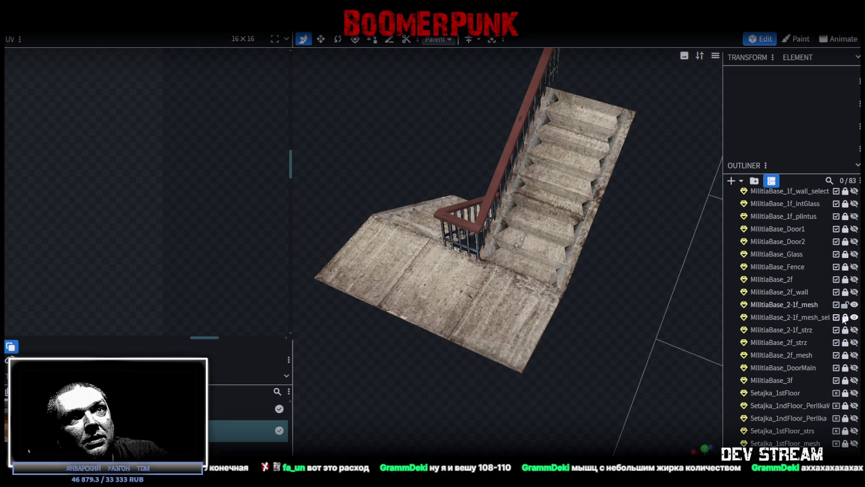
pyautogui.click(854, 304)
pyautogui.click(854, 305)
pyautogui.click(854, 305)
pyautogui.click(854, 304)
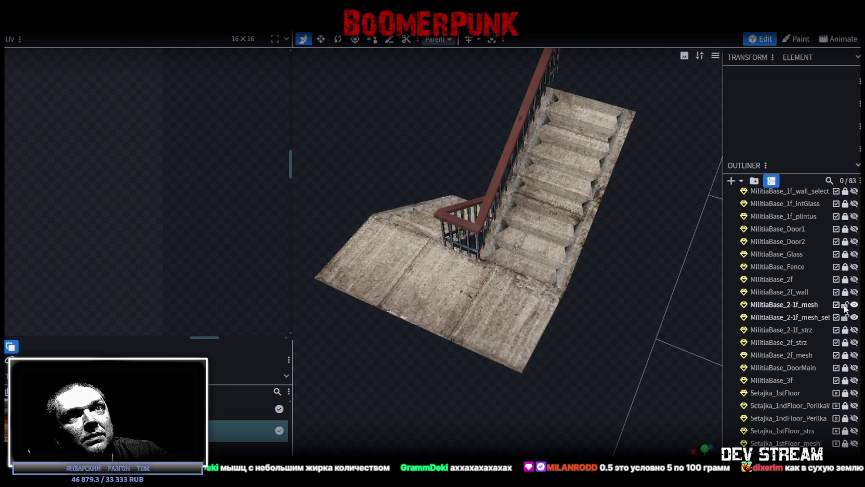
# - Merge MilitiaBase_2-1f_mesh with its selection mesh and save the project
pyautogui.click(805, 303)
pyautogui.keyDown('ctrl'); pyautogui.click(801, 317); pyautogui.keyUp('ctrl')
pyautogui.rightClick(802, 316)
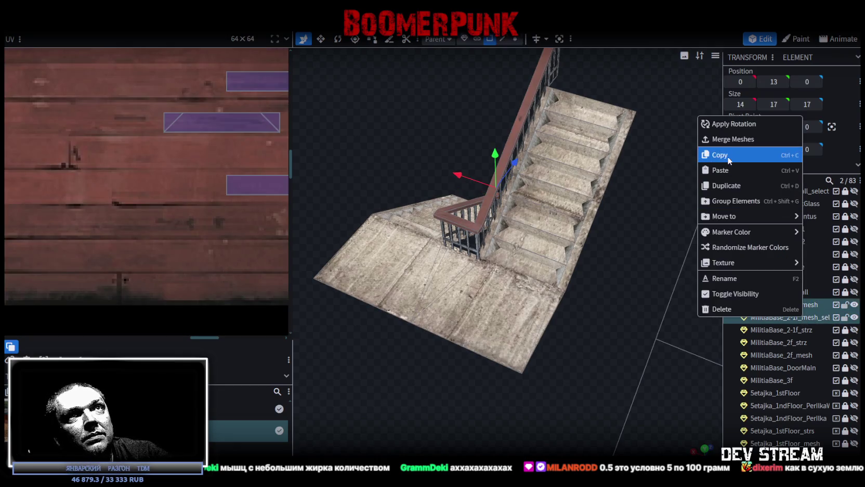
pyautogui.click(732, 139)
pyautogui.hotkey('ctrl', 's')
# - Re-export the staircase as FBX, overwriting Build0Tutor.fbx
pyautogui.scroll(-3, 582, 296)
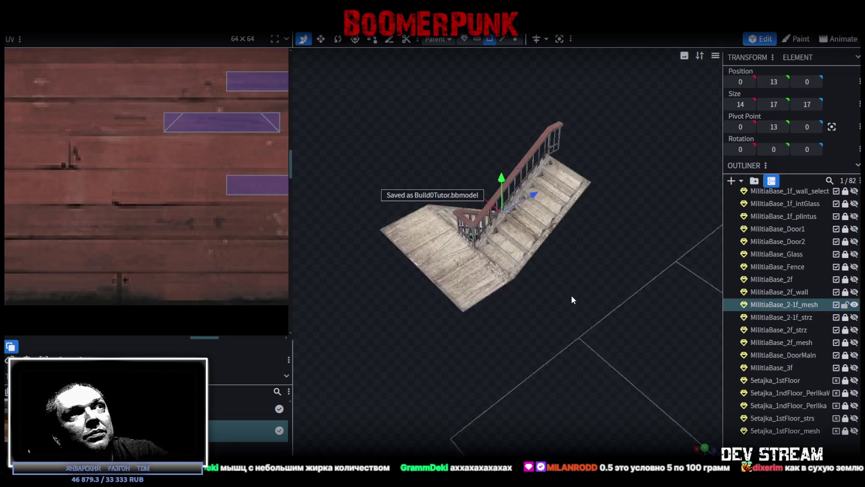
pyautogui.moveTo(571, 299); pyautogui.dragTo(590, 271)
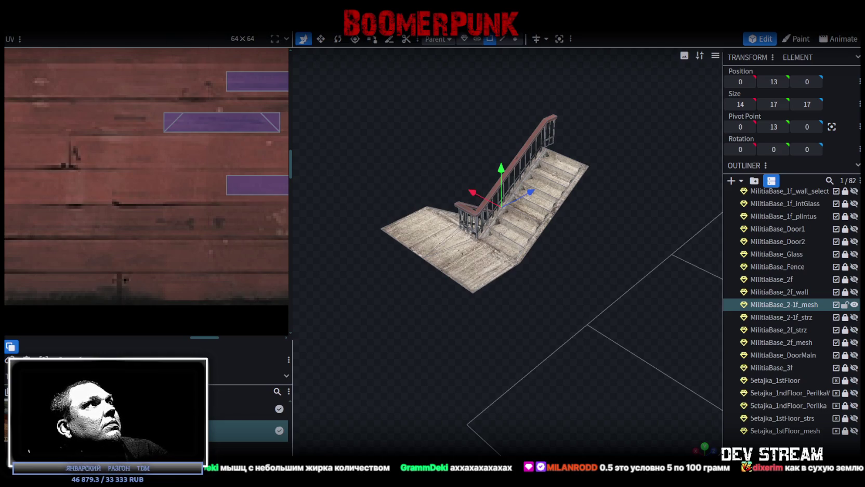
pyautogui.click(78, 21)
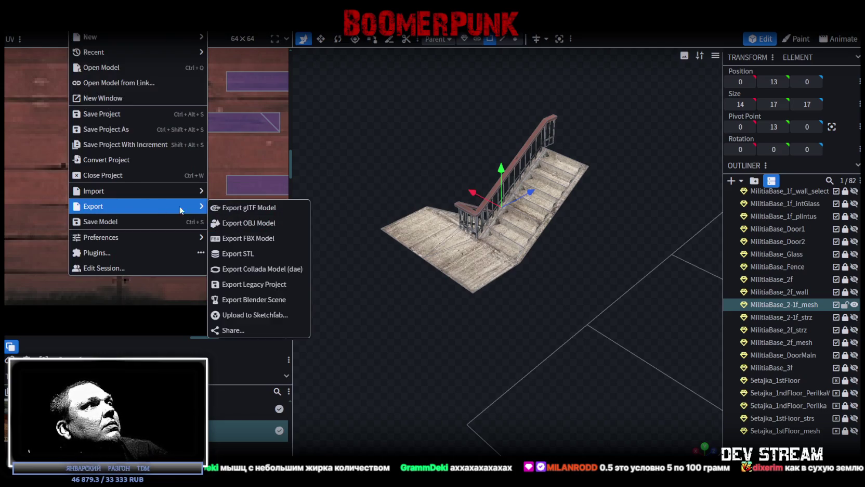
pyautogui.click(248, 238)
pyautogui.click(473, 151)
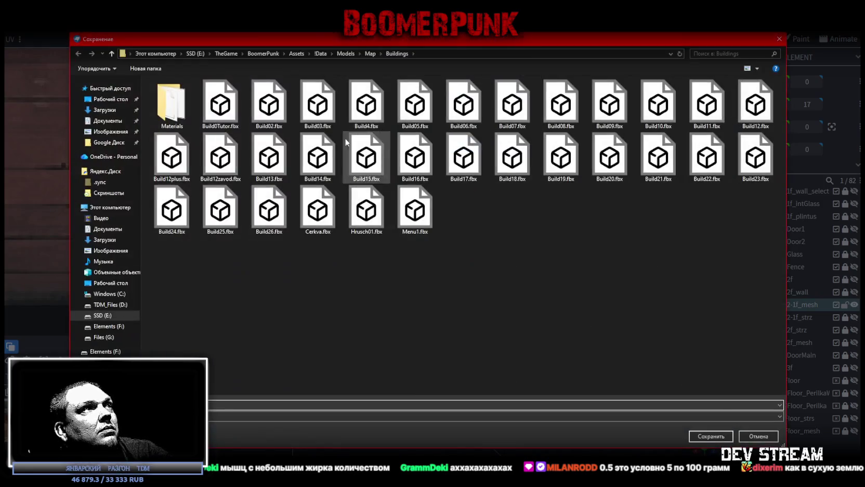
pyautogui.doubleClick(222, 102)
pyautogui.click(454, 248)
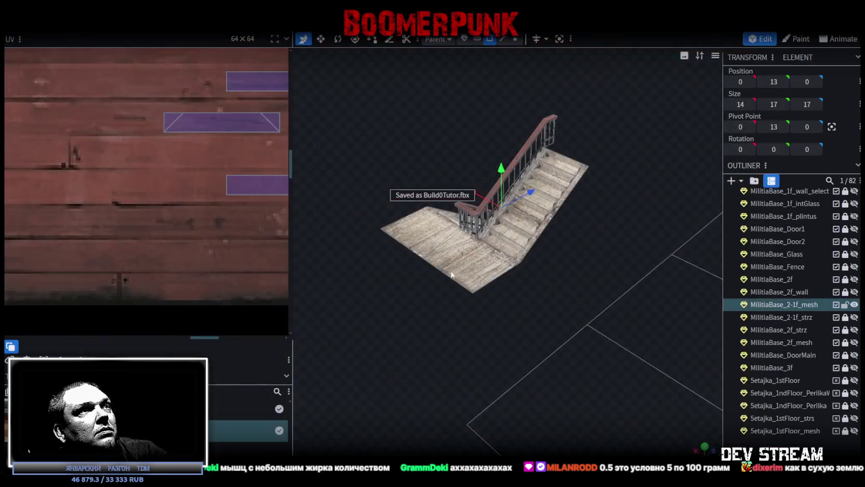
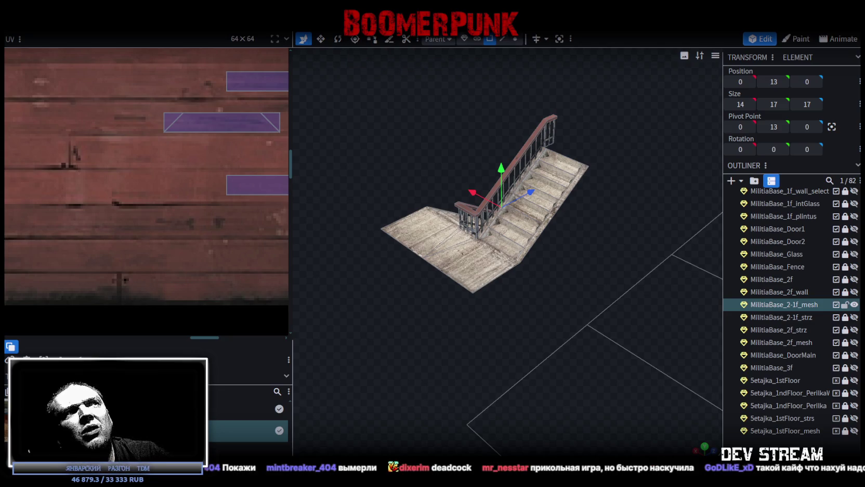
# - Orbit and zoom around the textured staircase and railings to inspect them from several sides
pyautogui.moveTo(439, 301)
pyautogui.mouseDown()
pyautogui.moveTo(462, 313)
pyautogui.moveTo(575, 298)
pyautogui.moveTo(476, 300)
pyautogui.mouseUp()
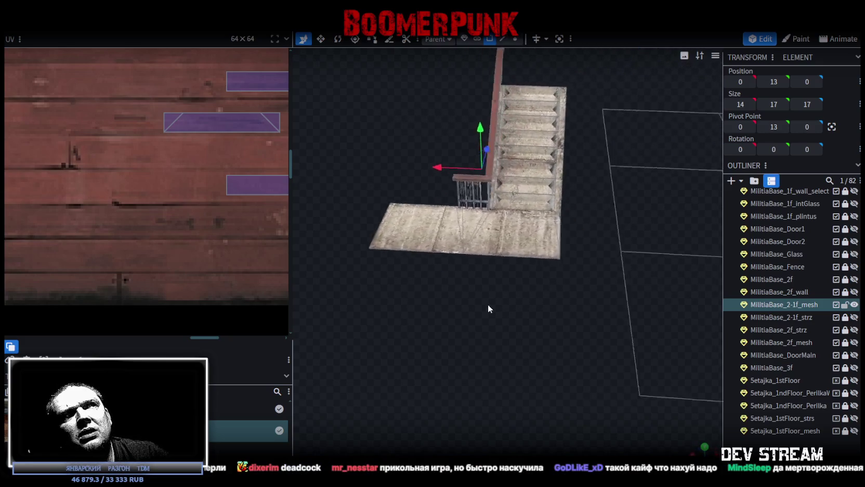
pyautogui.moveTo(476, 301); pyautogui.dragTo(551, 296)
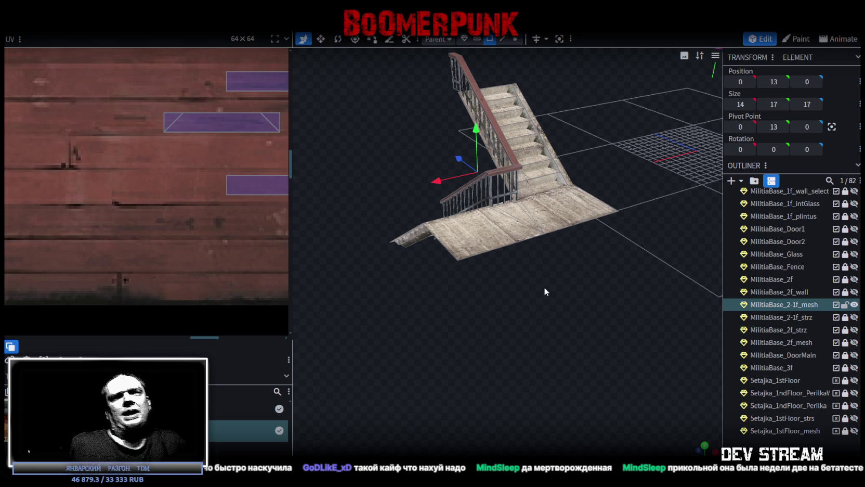
pyautogui.moveTo(604, 229)
pyautogui.mouseDown()
pyautogui.moveTo(507, 323)
pyautogui.moveTo(511, 284)
pyautogui.moveTo(474, 317)
pyautogui.moveTo(513, 328)
pyautogui.moveTo(532, 325)
pyautogui.moveTo(482, 308)
pyautogui.moveTo(655, 318)
pyautogui.moveTo(614, 329)
pyautogui.moveTo(633, 303)
pyautogui.moveTo(649, 309)
pyautogui.moveTo(593, 297)
pyautogui.moveTo(430, 304)
pyautogui.moveTo(513, 307)
pyautogui.moveTo(589, 287)
pyautogui.moveTo(596, 326)
pyautogui.moveTo(558, 304)
pyautogui.moveTo(589, 263)
pyautogui.moveTo(504, 307)
pyautogui.moveTo(466, 284)
pyautogui.moveTo(408, 308)
pyautogui.moveTo(450, 350)
pyautogui.moveTo(454, 278)
pyautogui.moveTo(425, 289)
pyautogui.moveTo(340, 359)
pyautogui.moveTo(344, 369)
pyautogui.moveTo(264, 310)
pyautogui.moveTo(226, 300)
pyautogui.moveTo(162, 299)
pyautogui.moveTo(117, 314)
pyautogui.moveTo(218, 311)
pyautogui.moveTo(243, 267)
pyautogui.mouseUp()
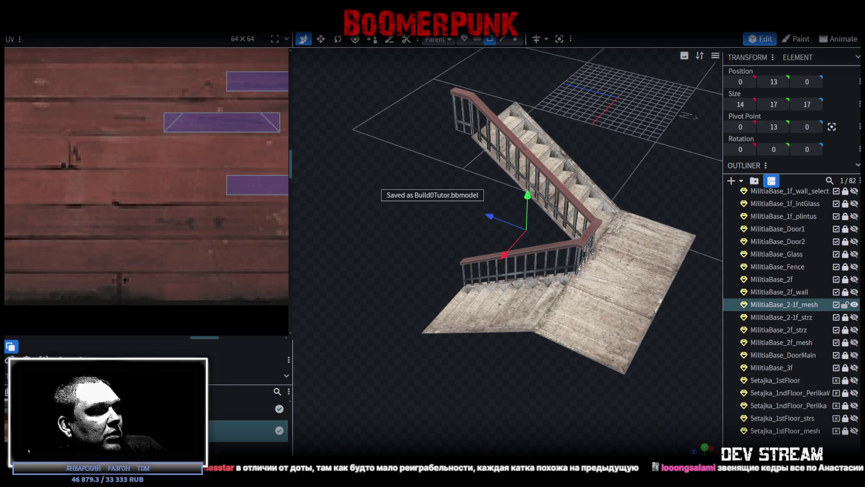
# - Switch to the Unity editor and orbit the Scene view of the militia base
pyautogui.hotkey('alt', 'Tab')
pyautogui.moveTo(463, 271)
pyautogui.keyDown('alt'); pyautogui.mouseDown()
pyautogui.moveTo(328, 144)
pyautogui.moveTo(111, 234)
pyautogui.moveTo(98, 221)
pyautogui.moveTo(31, 205)
pyautogui.moveTo(765, 213)
pyautogui.moveTo(462, 44)
pyautogui.mouseUp(); pyautogui.keyUp('alt')
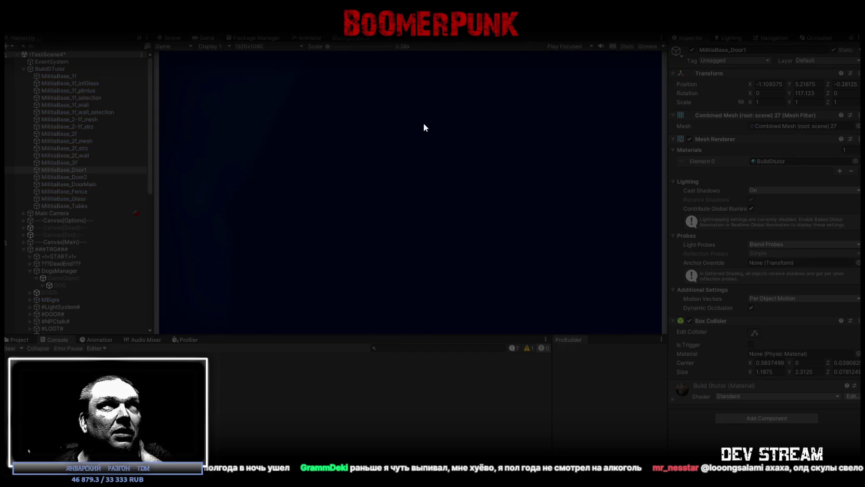
# - Maximize the game view and walk the character down the corridor to the stairwell doorway
pyautogui.doubleClick(208, 37)
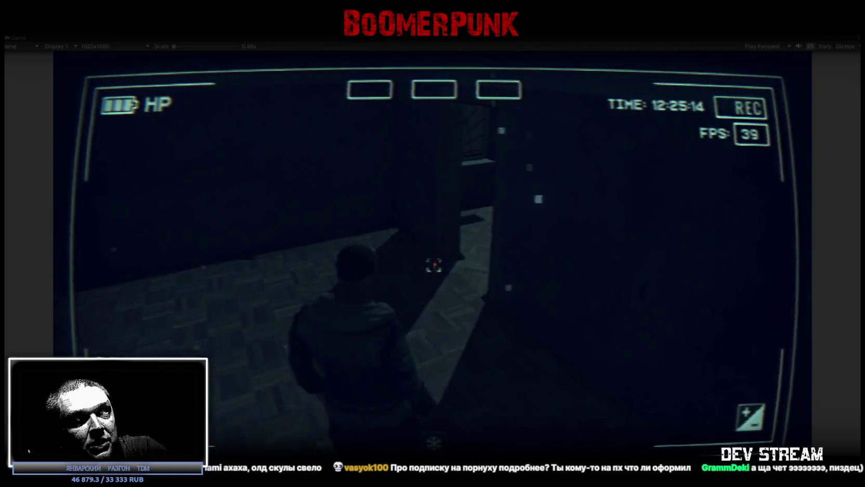
pyautogui.press('w')
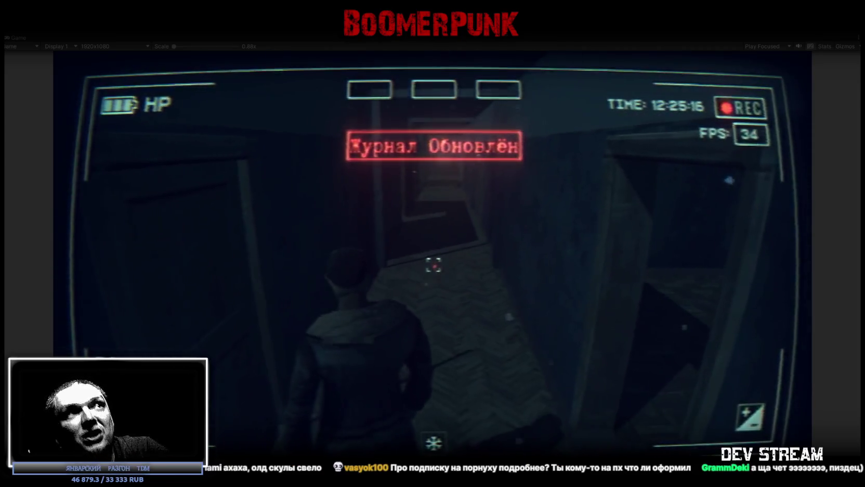
pyautogui.press('w')
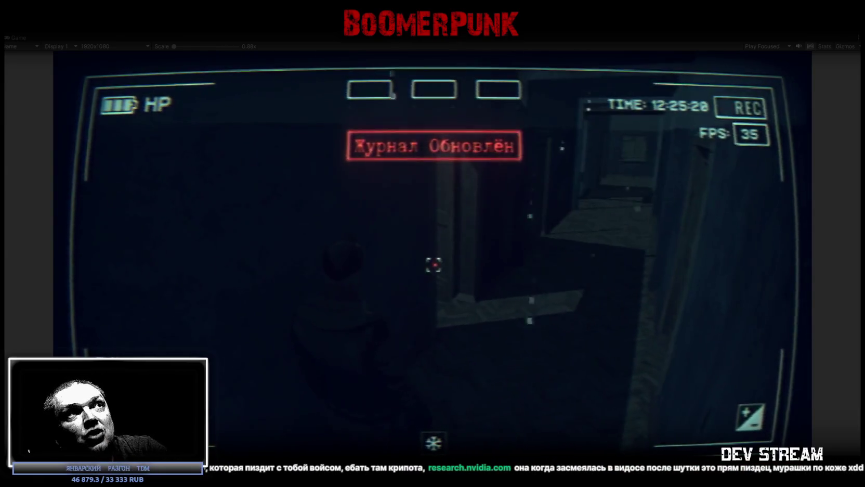
pyautogui.press('w')
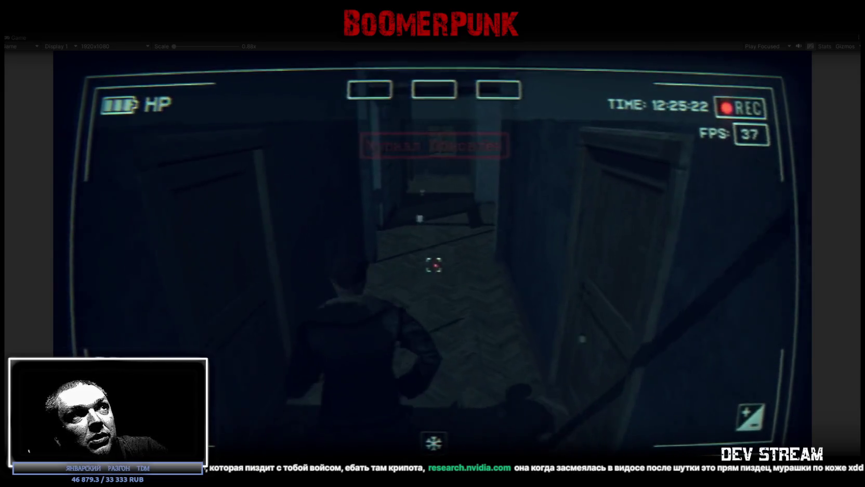
pyautogui.press('w')
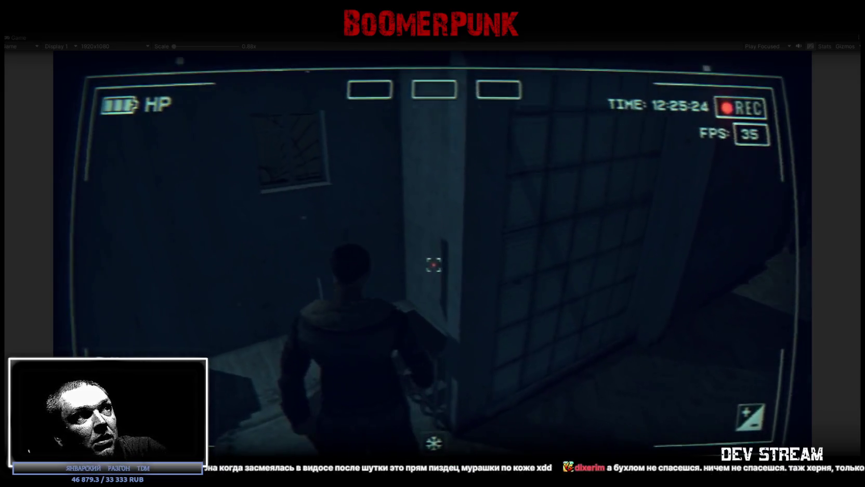
pyautogui.press('w')
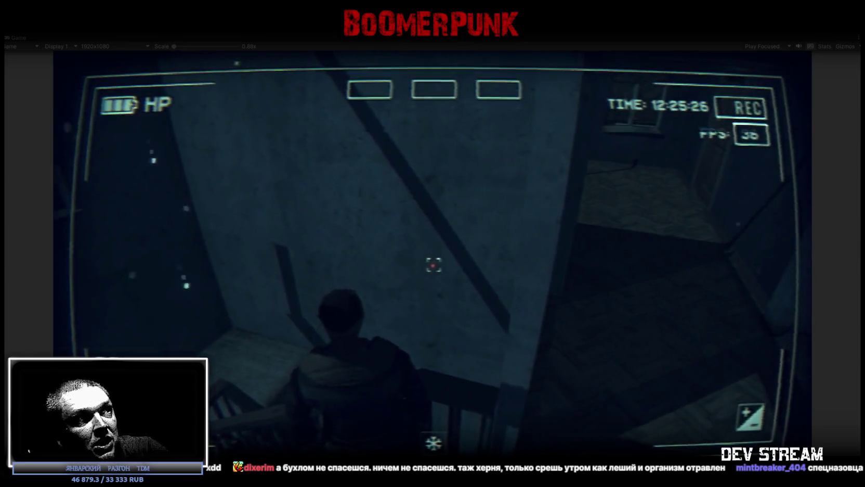
# - Walk the character down the stair flights and landings, then return to Blockbench
pyautogui.press('w')
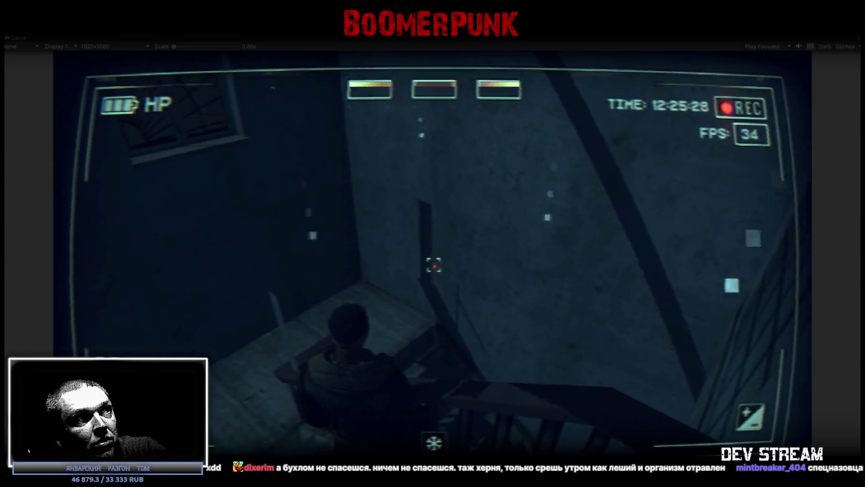
pyautogui.press('w')
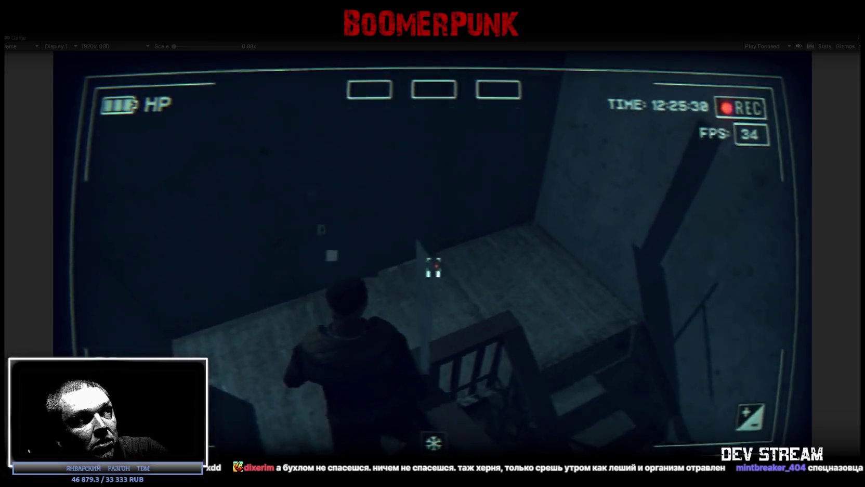
pyautogui.press('w')
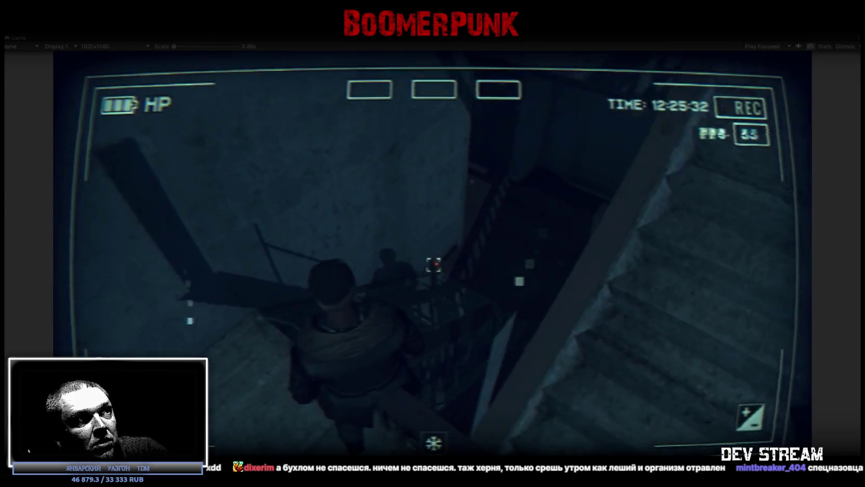
pyautogui.press('w')
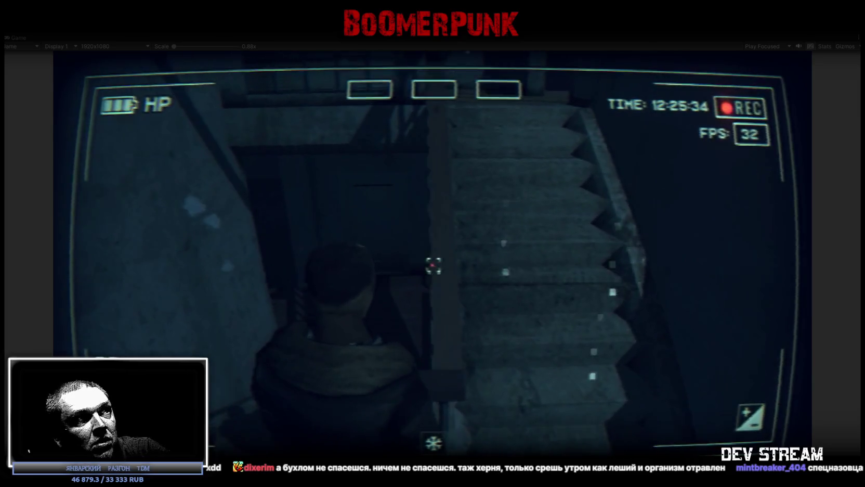
pyautogui.press('w')
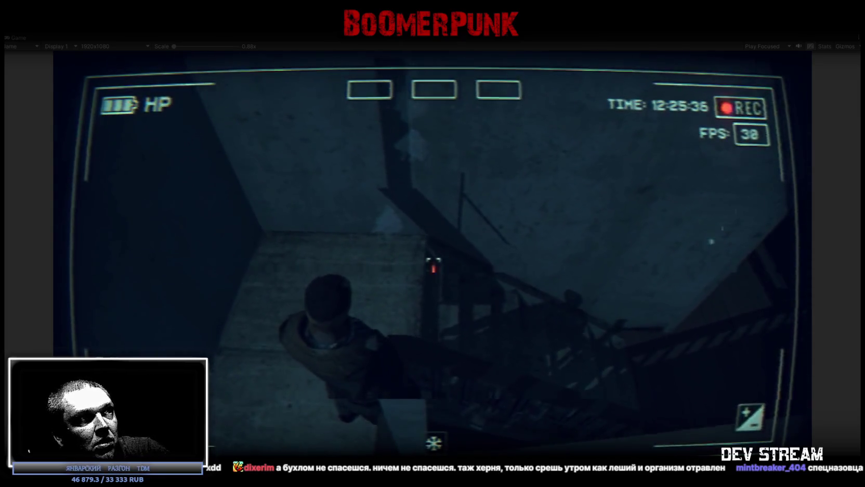
pyautogui.press('w')
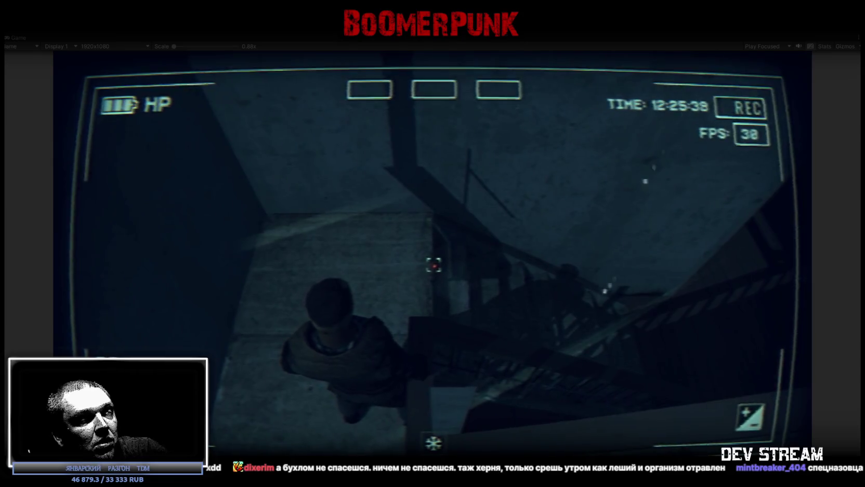
pyautogui.press('w')
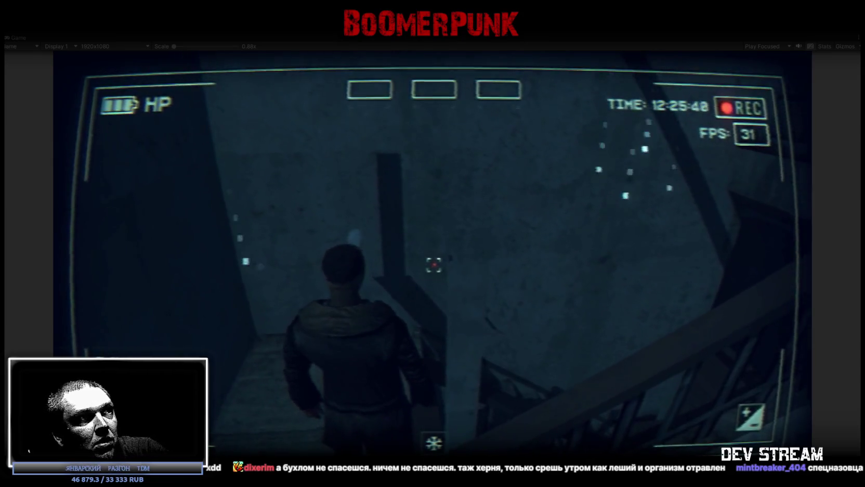
pyautogui.press('w')
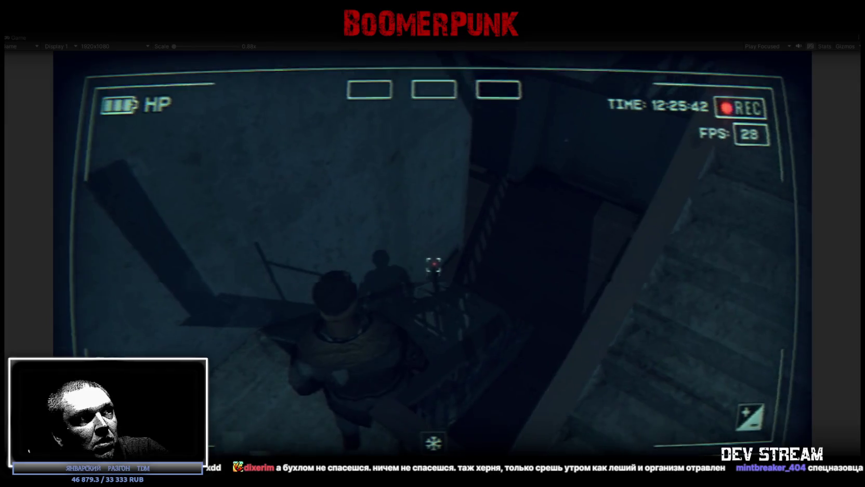
pyautogui.press('w')
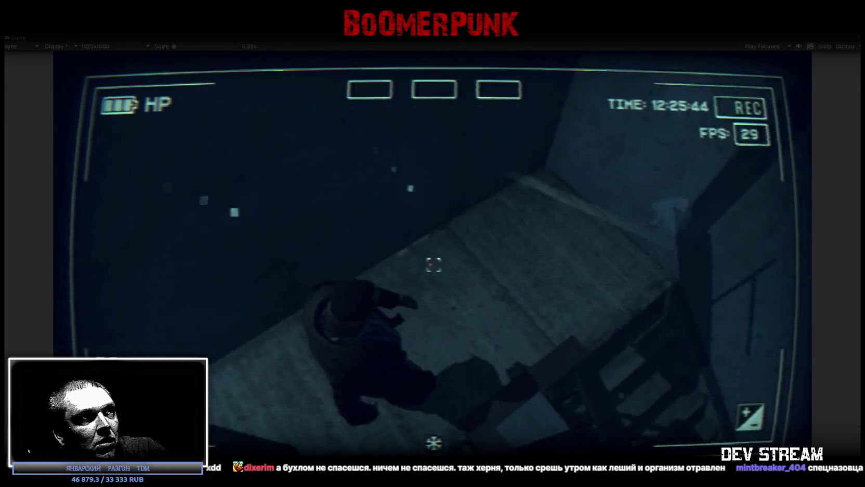
pyautogui.press('w')
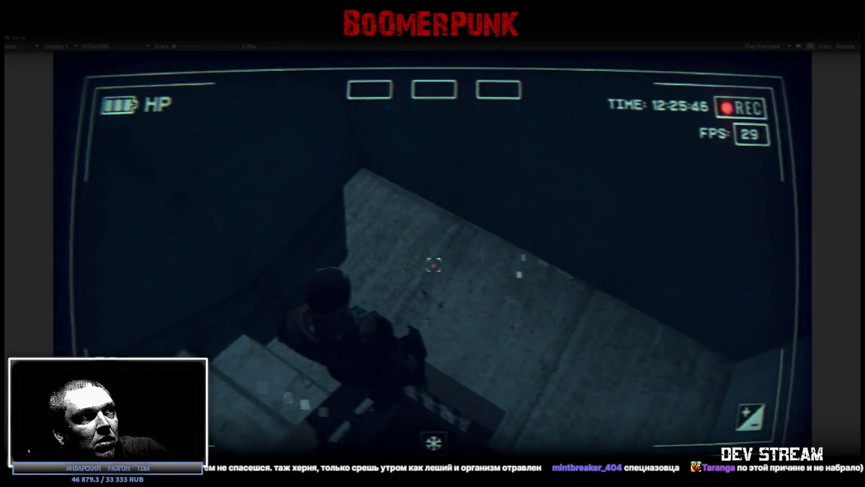
pyautogui.press('w')
pyautogui.press('w')
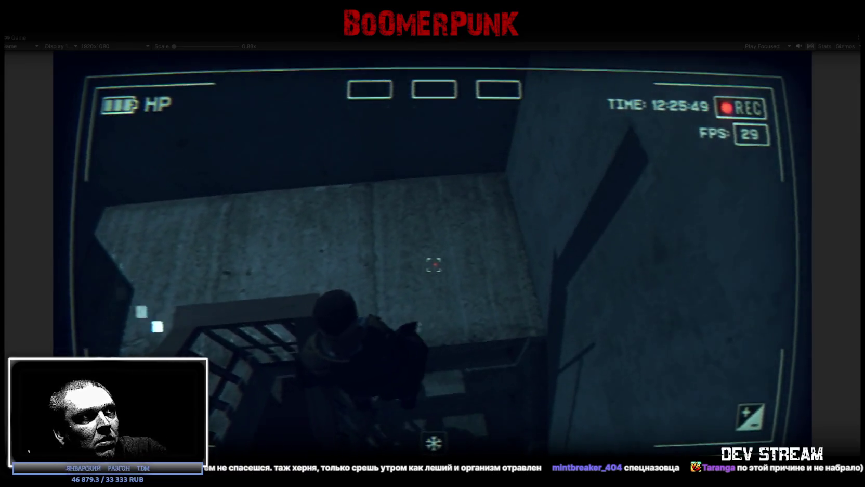
pyautogui.press('w')
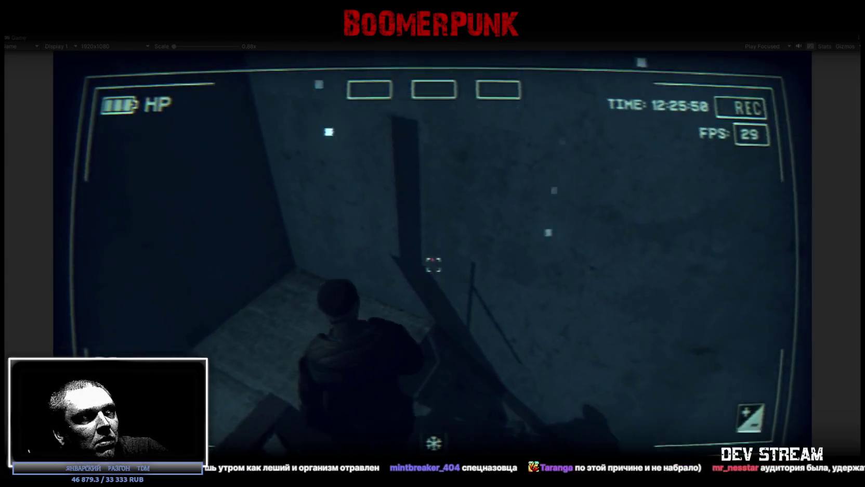
pyautogui.press('w')
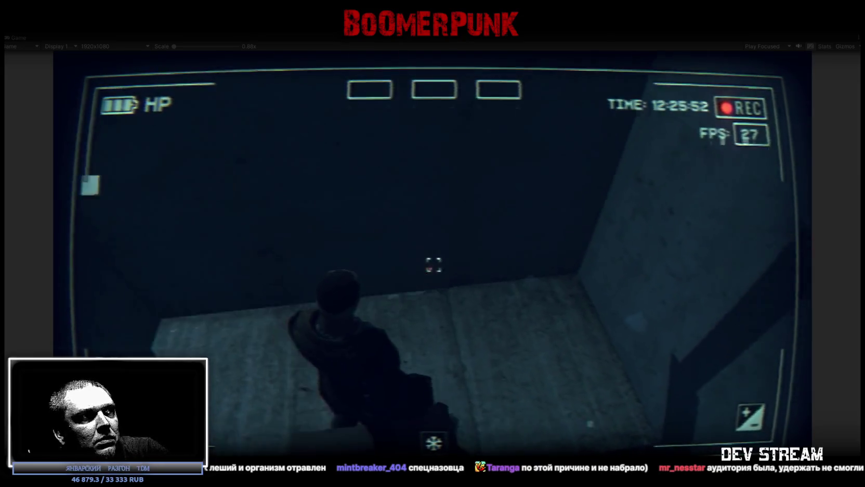
pyautogui.press('w')
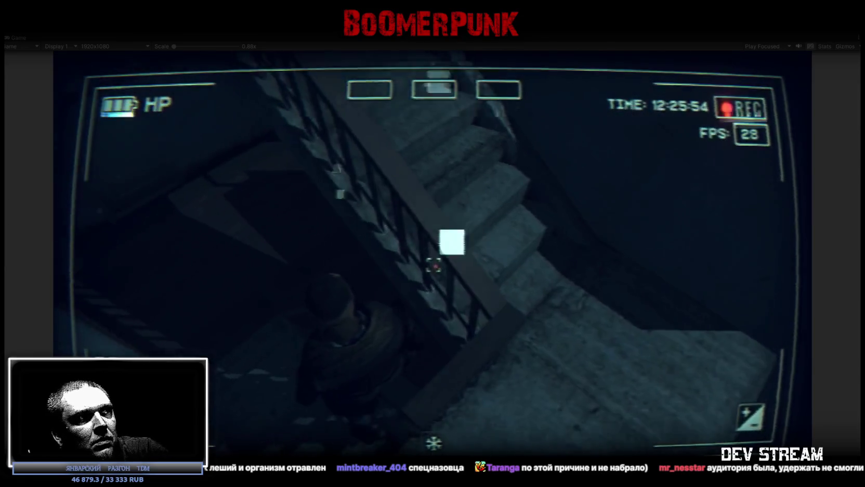
pyautogui.press('w')
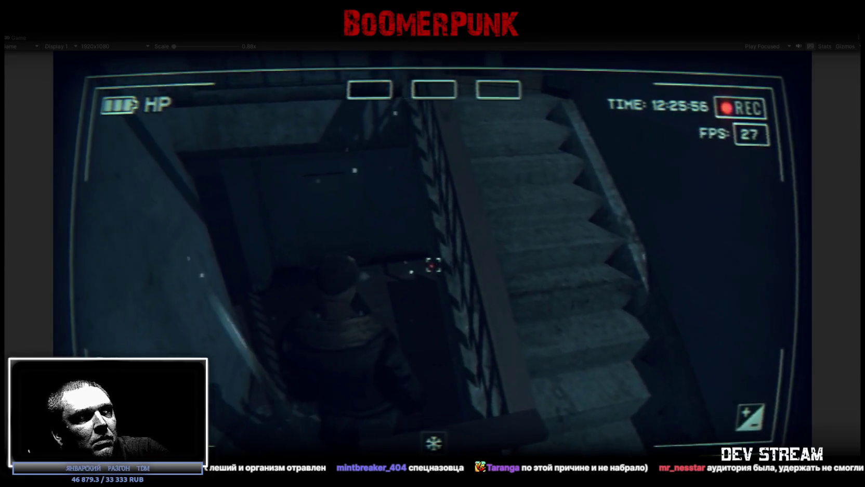
pyautogui.press('w')
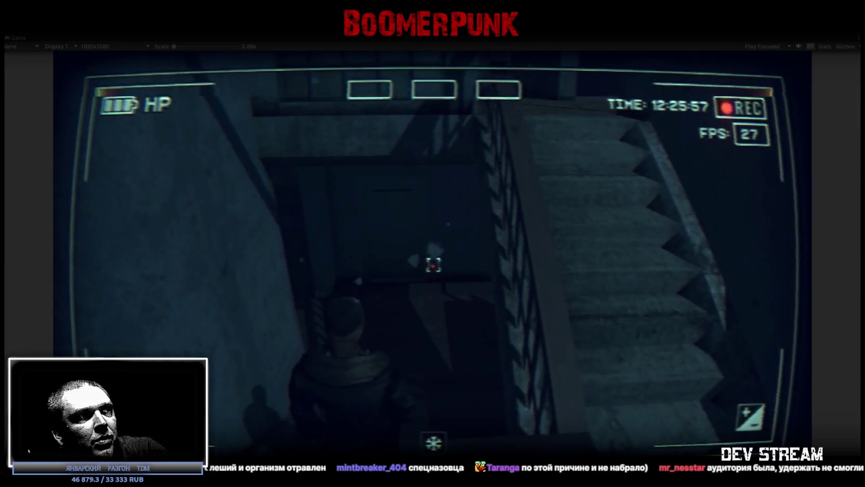
pyautogui.press('w')
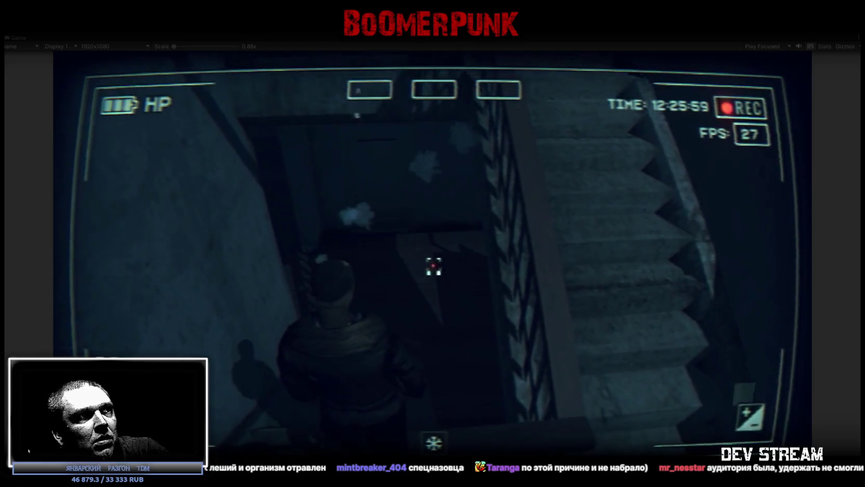
pyautogui.press('w')
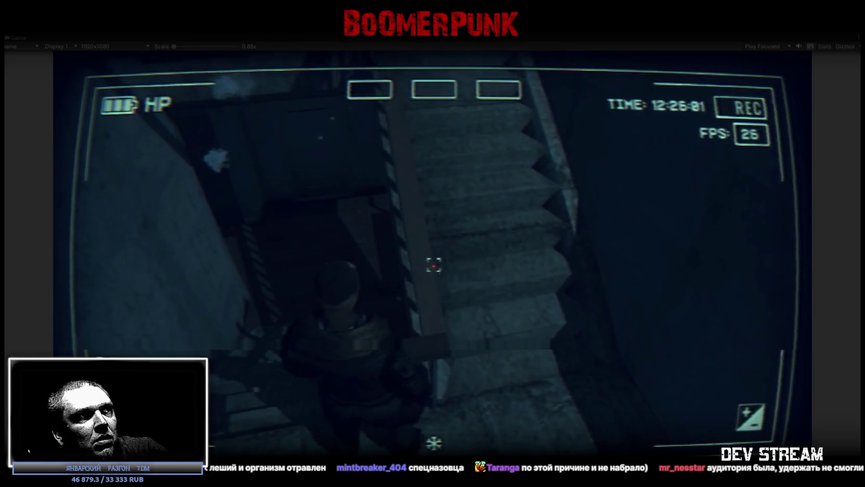
pyautogui.press('w')
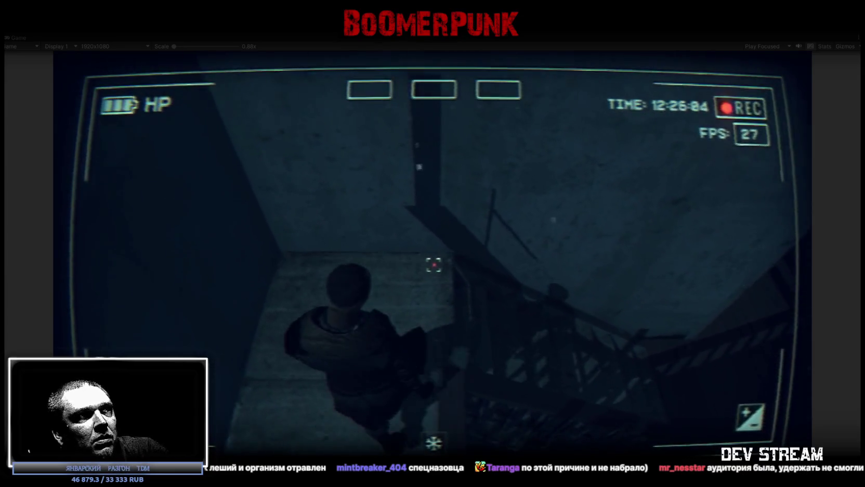
pyautogui.press('w')
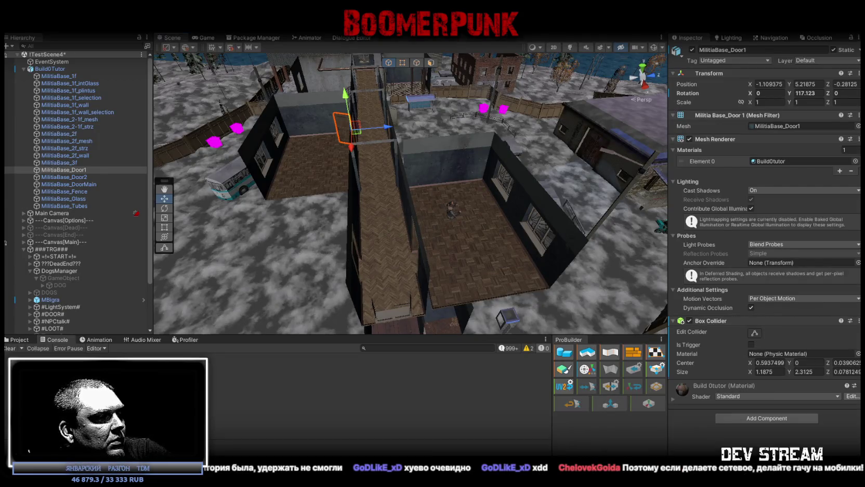
pyautogui.hotkey('alt', 'Tab')
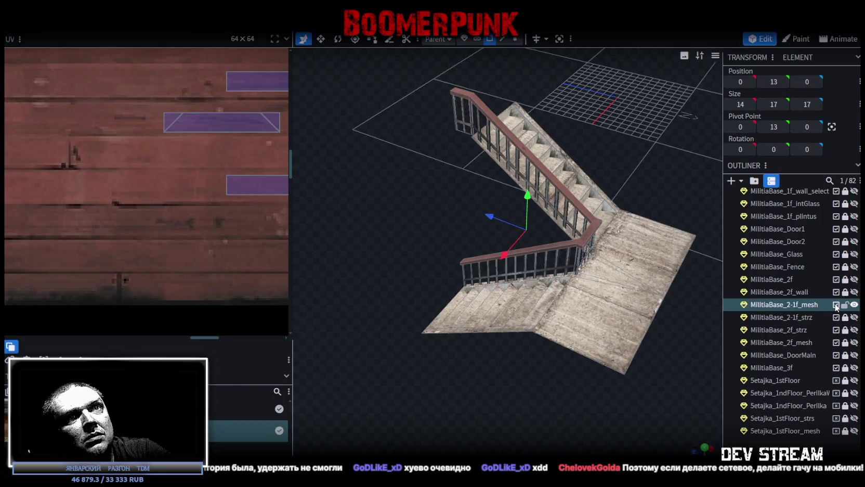
# - Select the railing faces and split them off into MilitiaBase_2-1f_mesh_sel
pyautogui.moveTo(631, 309)
pyautogui.mouseDown()
pyautogui.moveTo(458, 390)
pyautogui.moveTo(379, 368)
pyautogui.moveTo(439, 155)
pyautogui.moveTo(412, 169)
pyautogui.mouseUp()
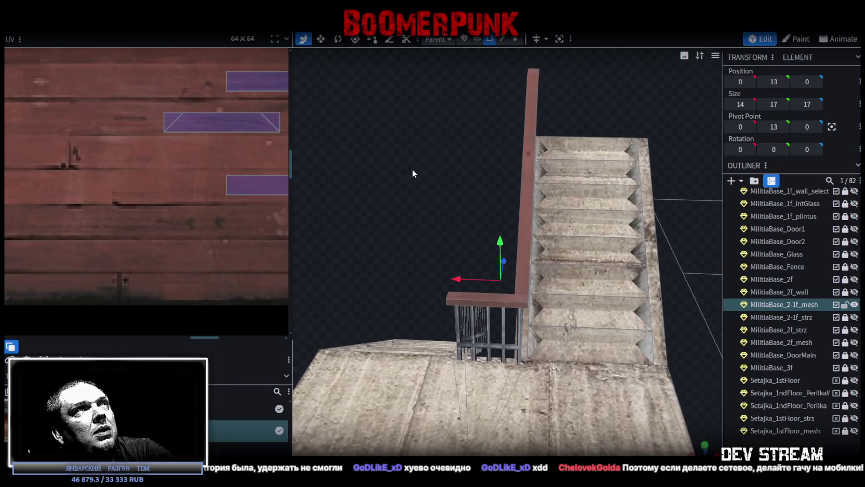
pyautogui.click(493, 295)
pyautogui.click(503, 320)
pyautogui.moveTo(503, 319)
pyautogui.mouseDown()
pyautogui.moveTo(470, 268)
pyautogui.moveTo(556, 281)
pyautogui.moveTo(590, 296)
pyautogui.moveTo(732, 287)
pyautogui.moveTo(684, 253)
pyautogui.moveTo(675, 213)
pyautogui.moveTo(541, 330)
pyautogui.mouseUp()
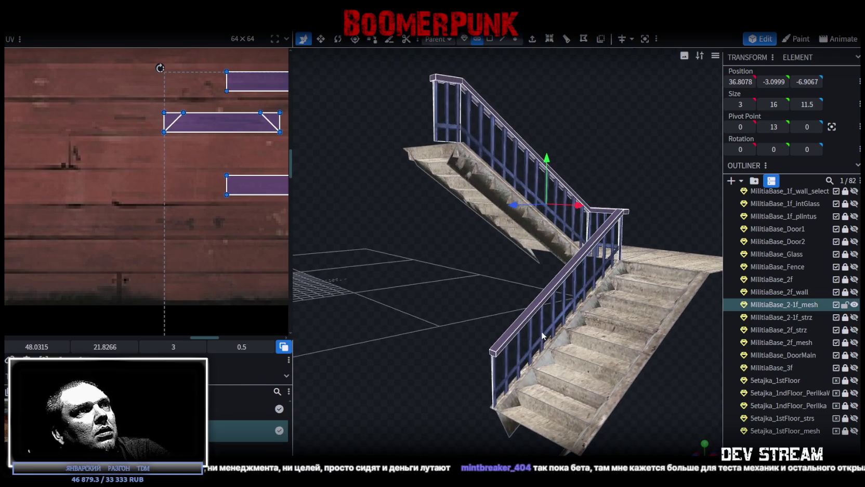
pyautogui.rightClick(541, 330)
pyautogui.click(577, 297)
# - Make MilitiaBase_2f_wall visible so the staircase sits inside its concrete stairwell walls
pyautogui.moveTo(577, 299)
pyautogui.mouseDown()
pyautogui.moveTo(615, 320)
pyautogui.moveTo(652, 297)
pyautogui.moveTo(600, 221)
pyautogui.moveTo(610, 225)
pyautogui.mouseUp()
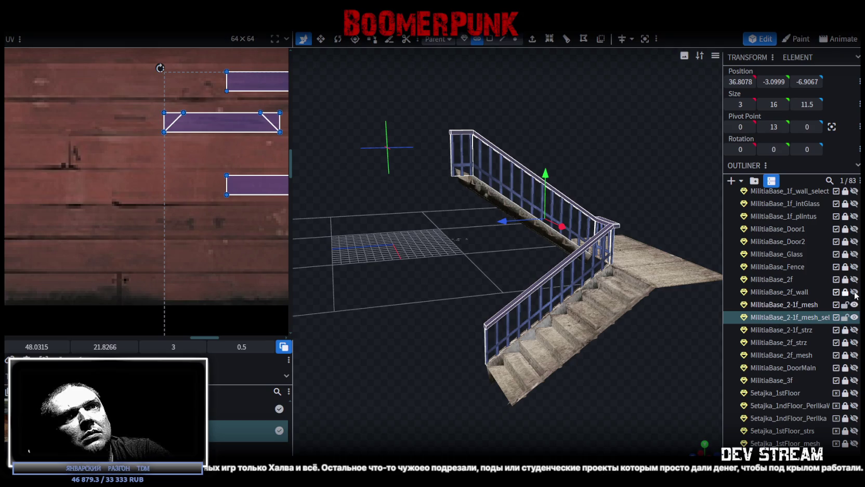
pyautogui.click(854, 292)
pyautogui.moveTo(718, 273)
pyautogui.mouseDown()
pyautogui.moveTo(528, 147)
pyautogui.moveTo(476, 169)
pyautogui.mouseUp()
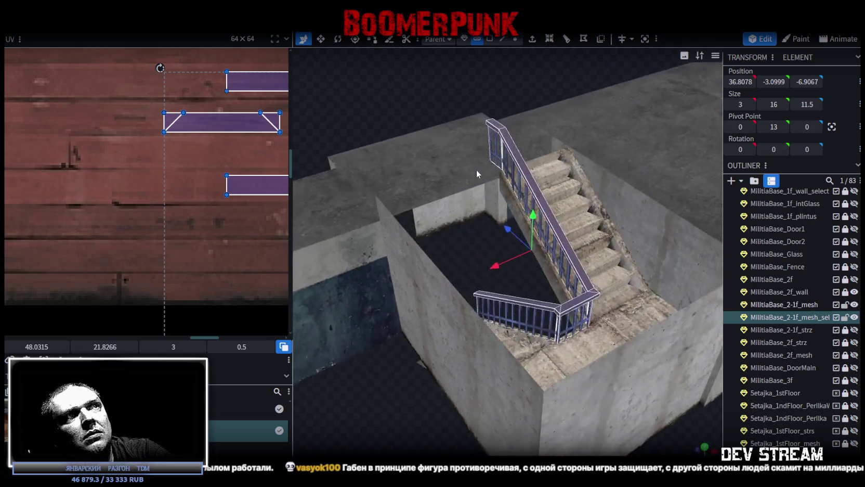
# - Hide the MilitiaBase_2-1f_mesh staircase, keeping the second-floor walls visible
pyautogui.click(854, 305)
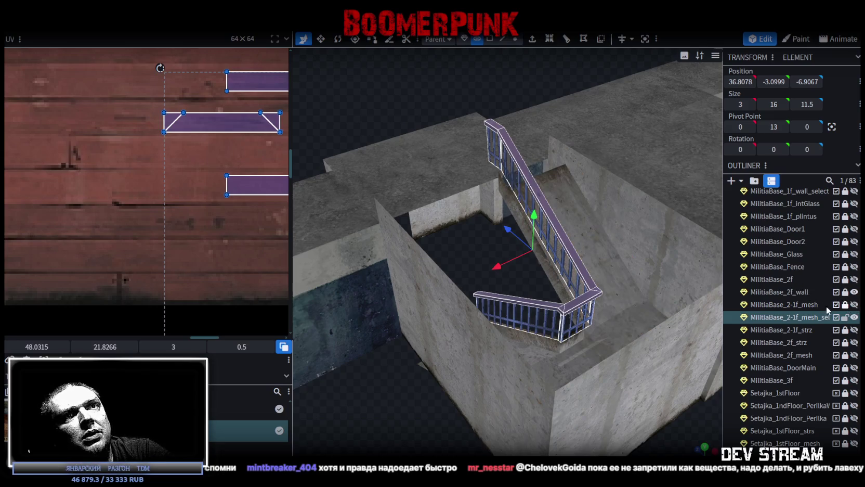
pyautogui.click(854, 292)
pyautogui.click(854, 292)
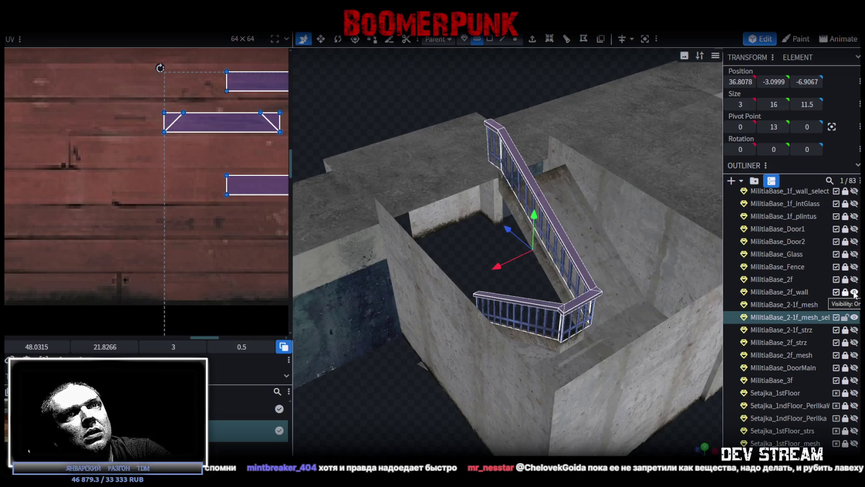
# - Merge the railing into MilitiaBase_2f_wall, then box-select the handrail end vertices in Vertex mode
pyautogui.keyDown('ctrl'); pyautogui.click(794, 292); pyautogui.keyUp('ctrl')
pyautogui.rightClick(794, 318)
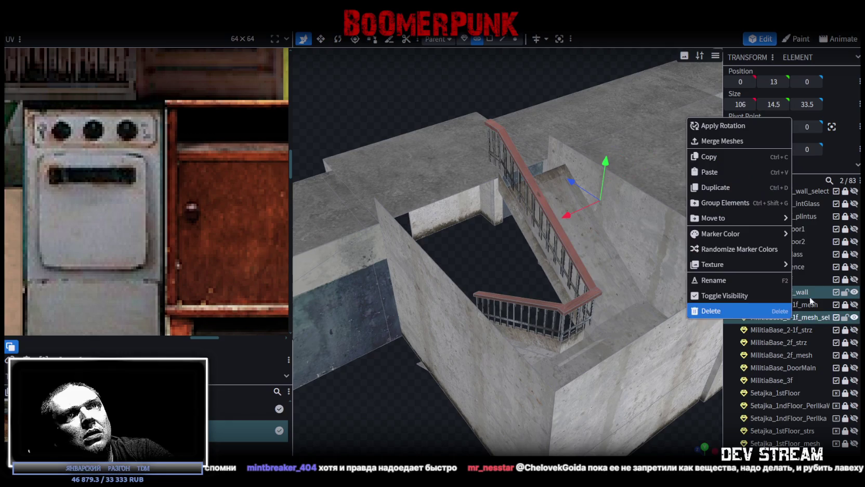
pyautogui.click(719, 142)
pyautogui.moveTo(404, 382)
pyautogui.mouseDown()
pyautogui.moveTo(330, 380)
pyautogui.moveTo(589, 320)
pyautogui.moveTo(633, 325)
pyautogui.mouseUp()
pyautogui.moveTo(576, 252)
pyautogui.mouseDown()
pyautogui.moveTo(638, 219)
pyautogui.moveTo(629, 195)
pyautogui.moveTo(542, 113)
pyautogui.mouseUp()
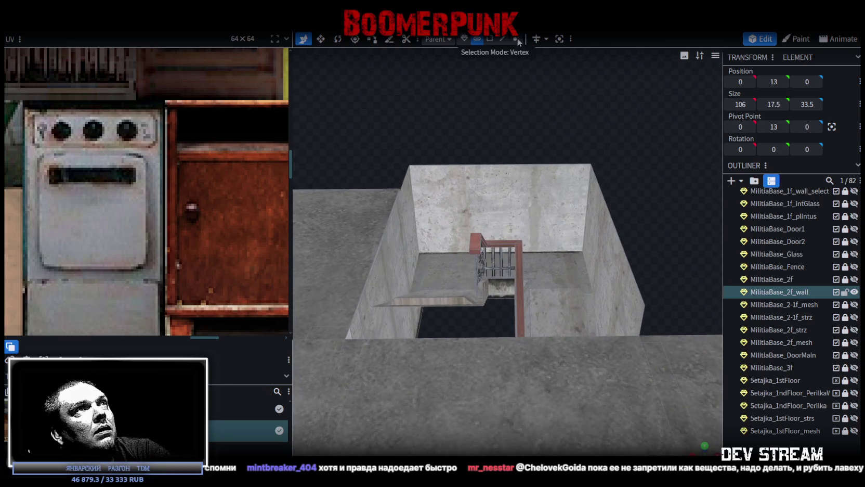
pyautogui.click(517, 38)
pyautogui.moveTo(452, 196)
pyautogui.mouseDown()
pyautogui.moveTo(406, 187)
pyautogui.moveTo(494, 265)
pyautogui.mouseUp()
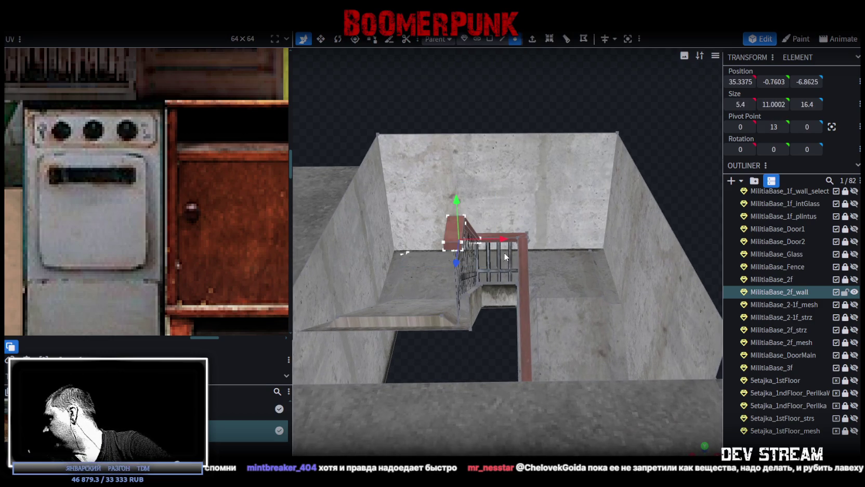
# - Raise the selected handrail end vertices by 0.5 in two 0.25 steps
pyautogui.moveTo(446, 111)
pyautogui.mouseDown()
pyautogui.moveTo(450, 202)
pyautogui.moveTo(449, 110)
pyautogui.moveTo(494, 263)
pyautogui.mouseUp()
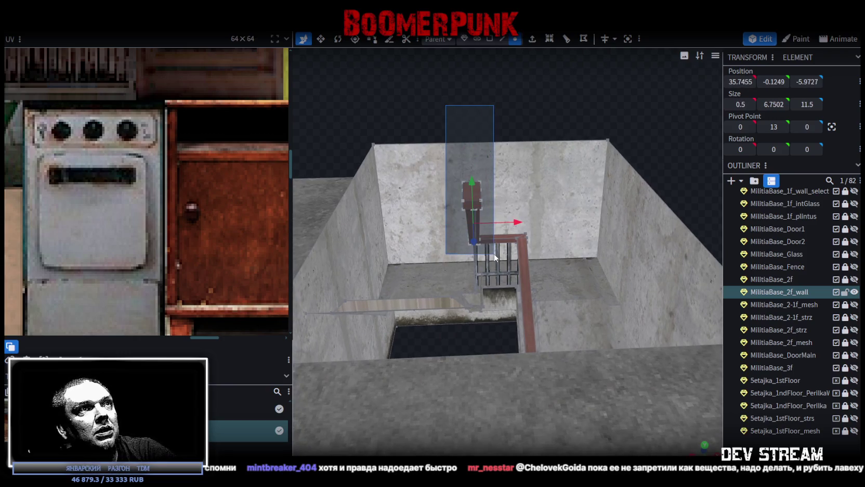
pyautogui.moveTo(469, 124); pyautogui.dragTo(436, 135)
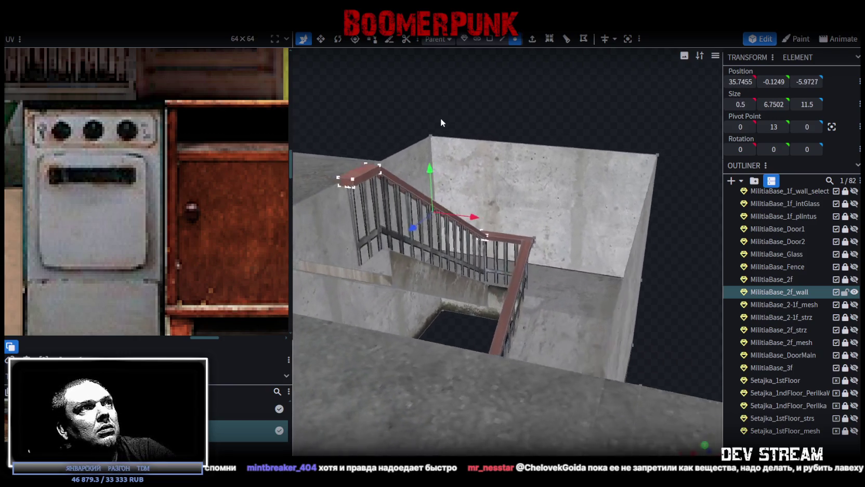
pyautogui.moveTo(436, 173); pyautogui.dragTo(436, 156)
pyautogui.moveTo(544, 100)
pyautogui.mouseDown()
pyautogui.moveTo(591, 196)
pyautogui.moveTo(636, 97)
pyautogui.moveTo(619, 114)
pyautogui.moveTo(642, 46)
pyautogui.mouseUp()
pyautogui.scroll(3, 507, 208)
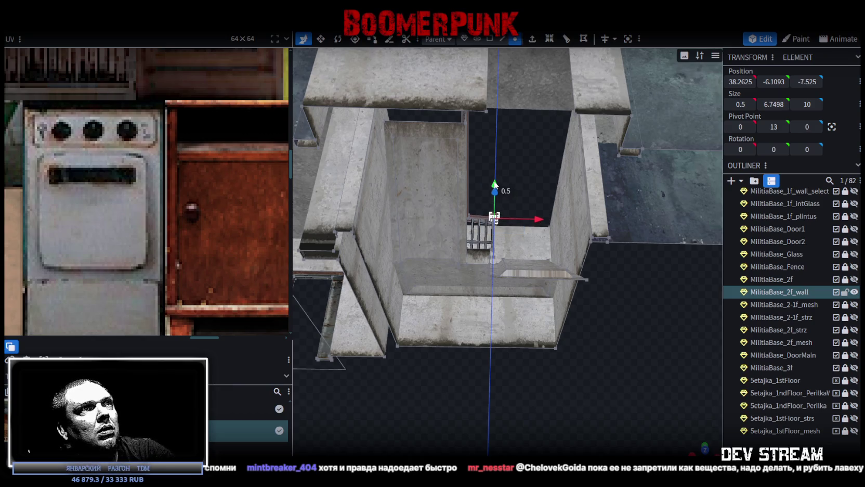
# - Reposition the rail piece at the second-floor stair opening with the gizmo and arrow keys, then save
pyautogui.moveTo(536, 165)
pyautogui.mouseDown()
pyautogui.moveTo(526, 209)
pyautogui.moveTo(529, 243)
pyautogui.moveTo(538, 248)
pyautogui.mouseUp()
pyautogui.moveTo(490, 169); pyautogui.dragTo(489, 165)
pyautogui.moveTo(654, 91)
pyautogui.mouseDown()
pyautogui.moveTo(624, 81)
pyautogui.moveTo(479, 127)
pyautogui.moveTo(313, 78)
pyautogui.moveTo(267, 83)
pyautogui.moveTo(281, 111)
pyautogui.moveTo(268, 153)
pyautogui.mouseUp()
pyautogui.press('Left')
pyautogui.press('pagedown')
pyautogui.moveTo(476, 115)
pyautogui.mouseDown()
pyautogui.moveTo(322, 59)
pyautogui.moveTo(320, 72)
pyautogui.moveTo(468, 184)
pyautogui.mouseUp()
pyautogui.press('pageup')
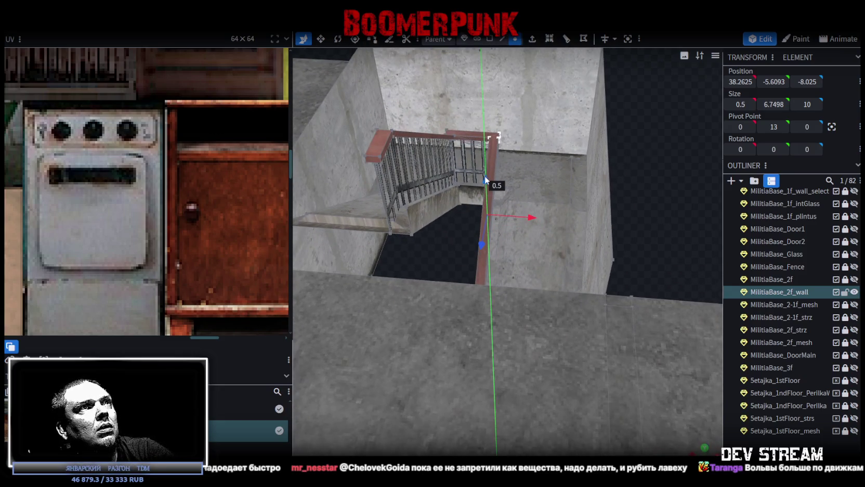
pyautogui.moveTo(531, 178)
pyautogui.mouseDown()
pyautogui.moveTo(655, 193)
pyautogui.moveTo(628, 240)
pyautogui.moveTo(634, 97)
pyautogui.moveTo(675, 72)
pyautogui.moveTo(653, 106)
pyautogui.mouseUp()
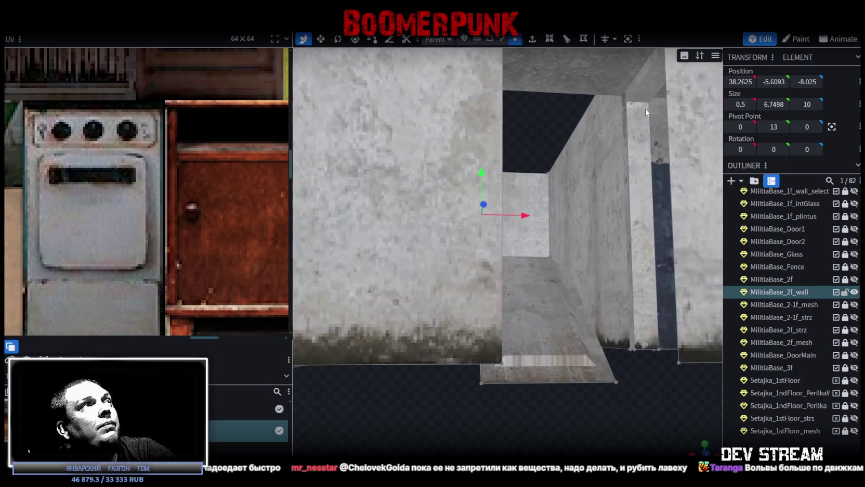
pyautogui.hotkey('ctrl', 's')
# - Export the model as FBX, replacing Build0Tutor.fbx in the Buildings folder
pyautogui.click(78, 14)
pyautogui.moveTo(93, 206)
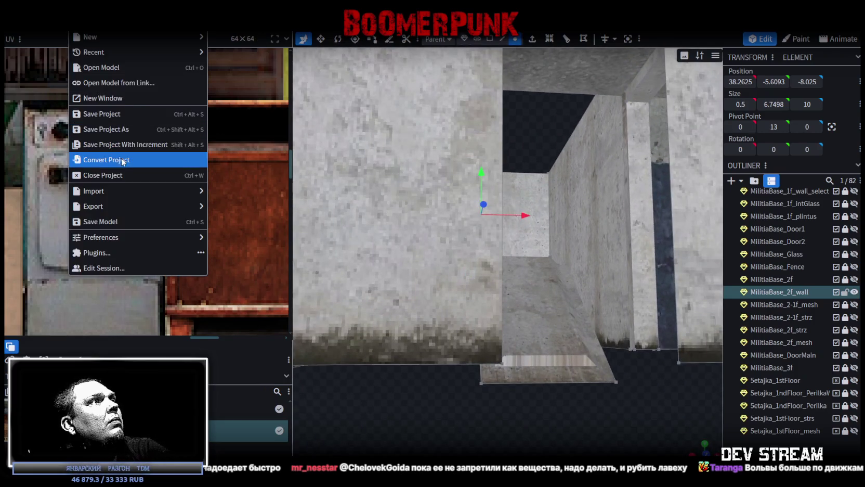
pyautogui.click(267, 239)
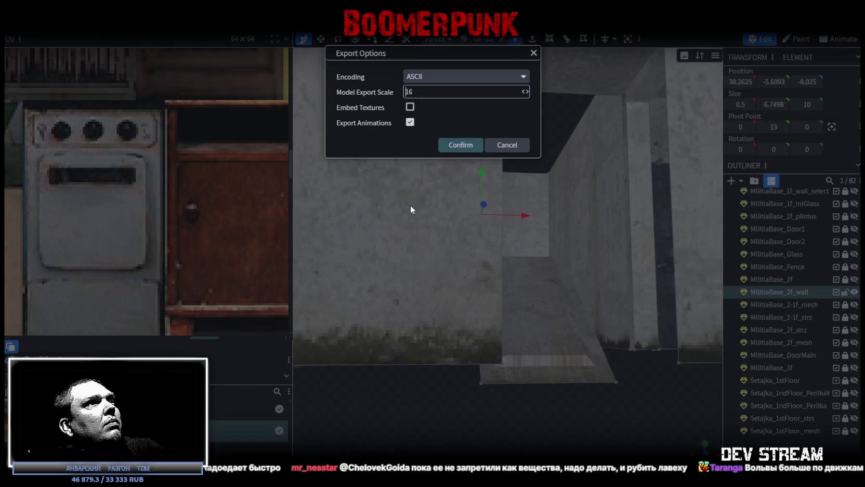
pyautogui.click(470, 144)
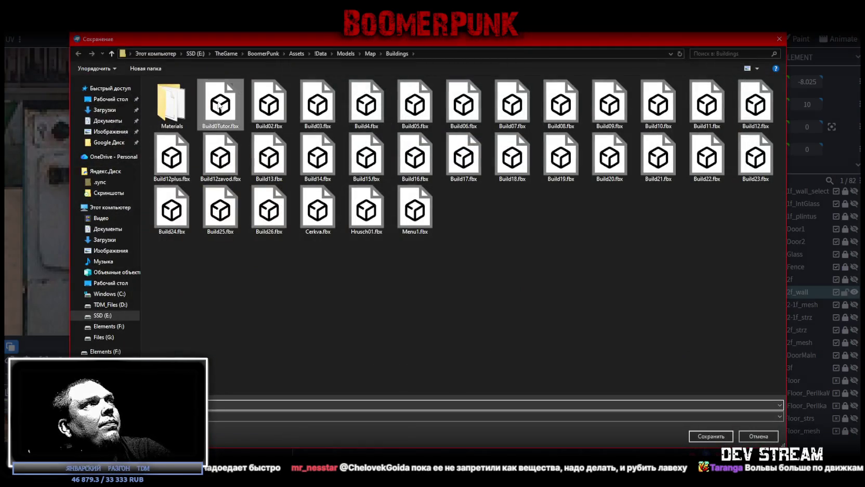
pyautogui.doubleClick(218, 104)
pyautogui.click(448, 249)
# - Zoom out to view the whole building from above, then switch to Unity
pyautogui.scroll(-5, 507, 374)
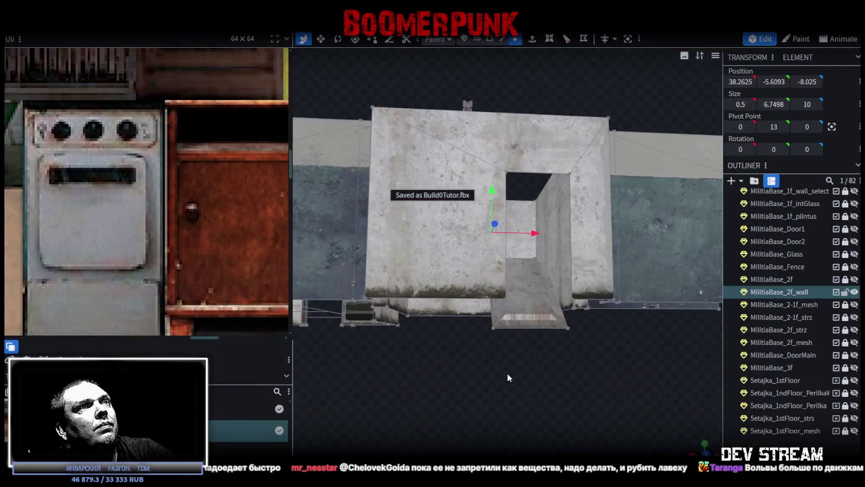
pyautogui.scroll(-3, 546, 343)
pyautogui.moveTo(546, 344); pyautogui.dragTo(581, 429)
pyautogui.scroll(2, 581, 429)
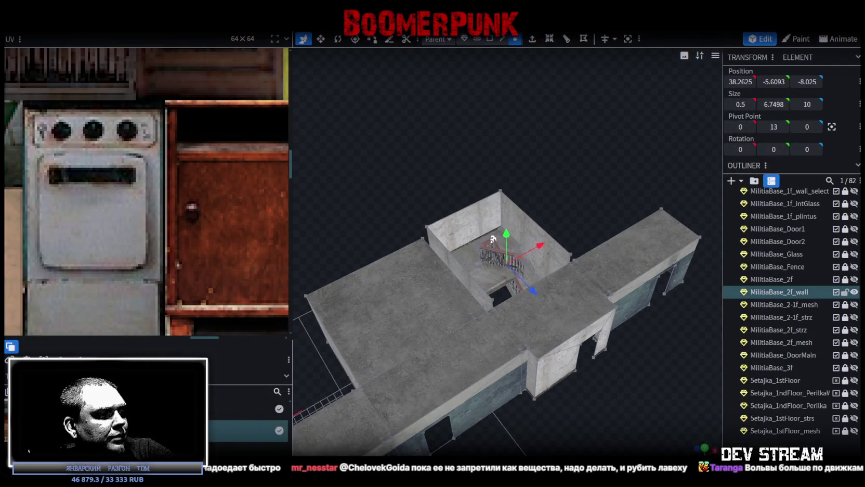
pyautogui.hotkey('alt', 'Tab')
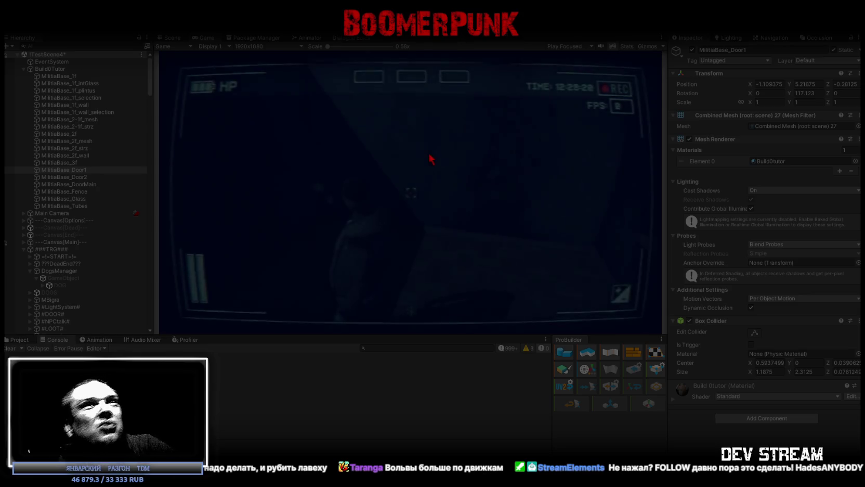
# - Maximize the Game view so the running game fills the whole editor window
pyautogui.doubleClick(201, 38)
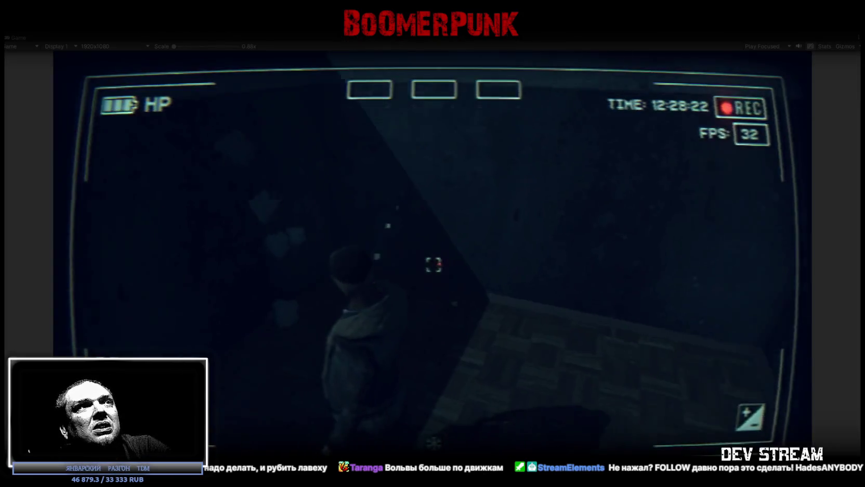
# - Walk the character along the corridor and down the new staircase past its landings
pyautogui.press('w')
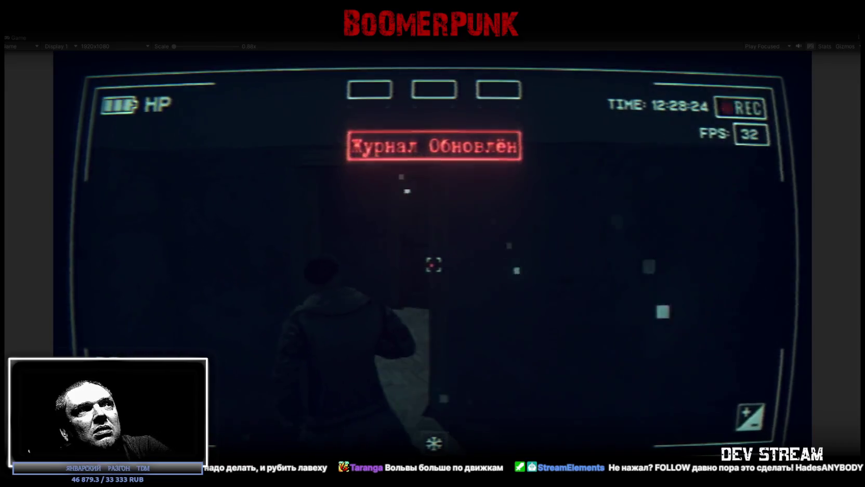
pyautogui.press('w')
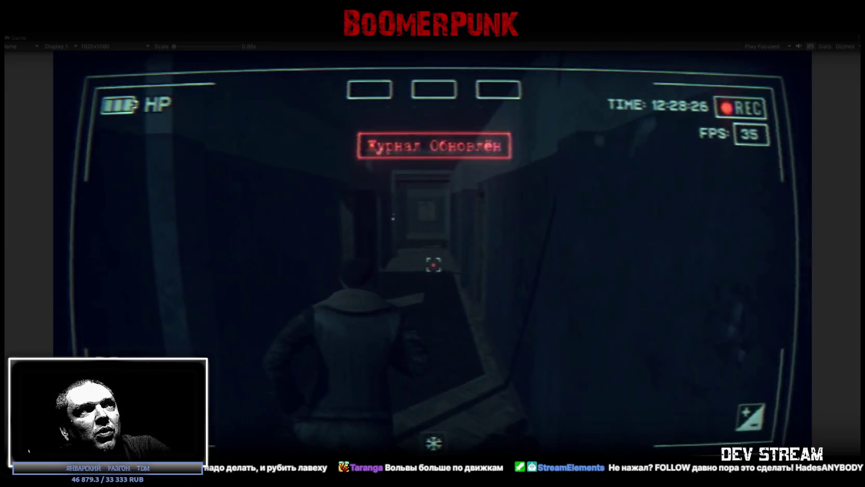
pyautogui.press('w')
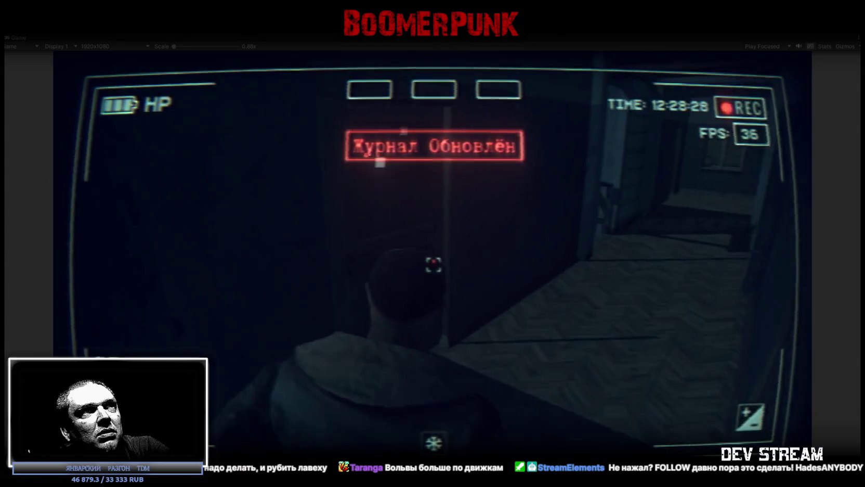
pyautogui.press('w')
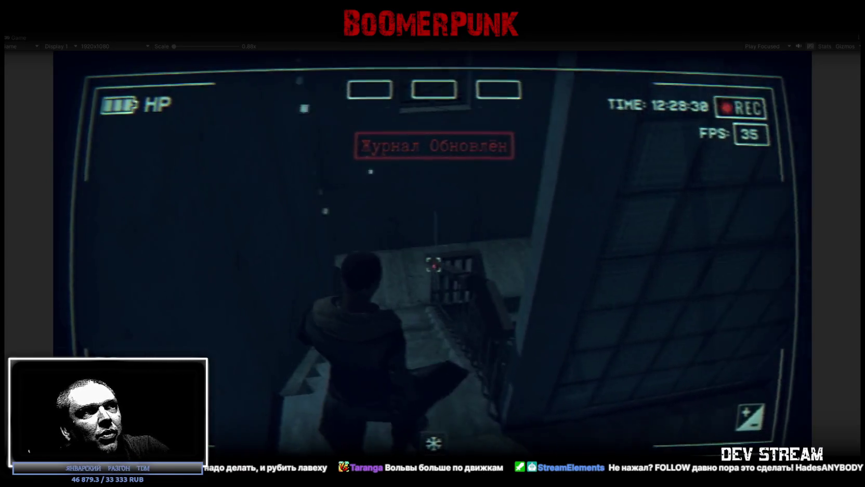
pyautogui.press('w')
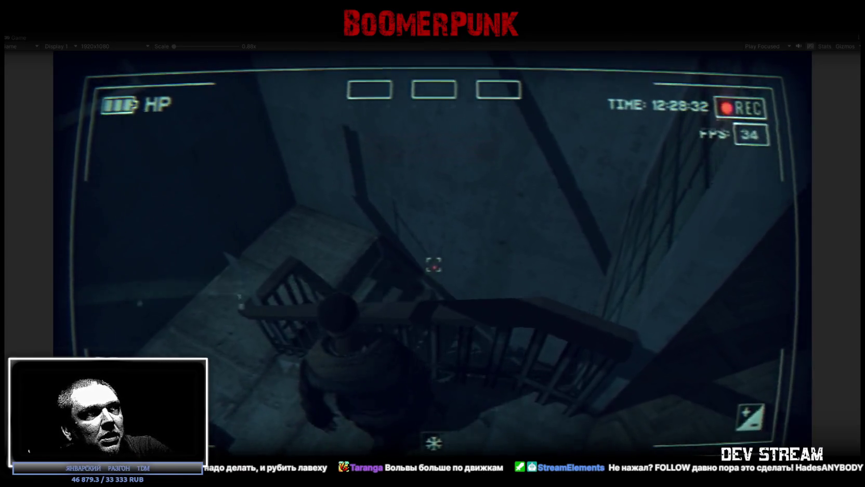
pyautogui.press('w')
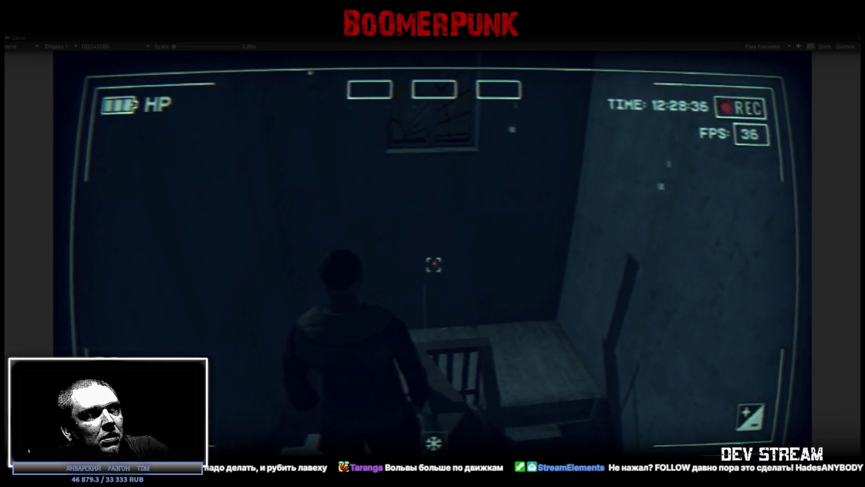
pyautogui.press('w')
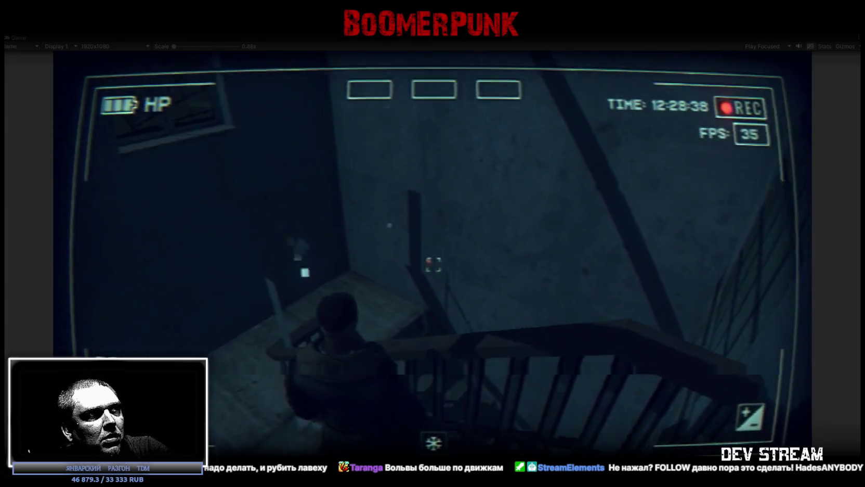
pyautogui.press('w')
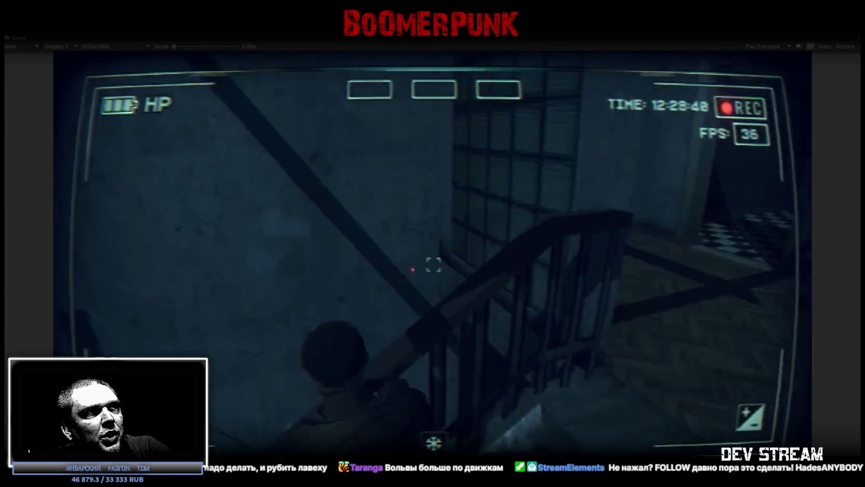
pyautogui.press('w')
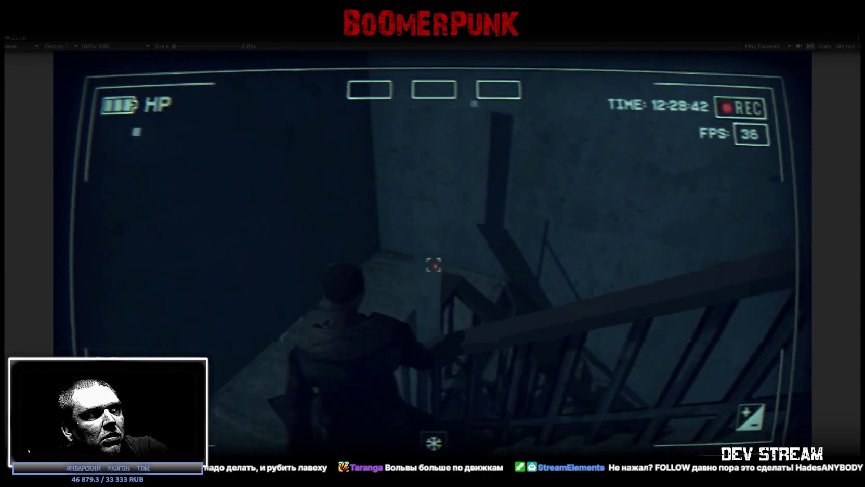
pyautogui.press('w')
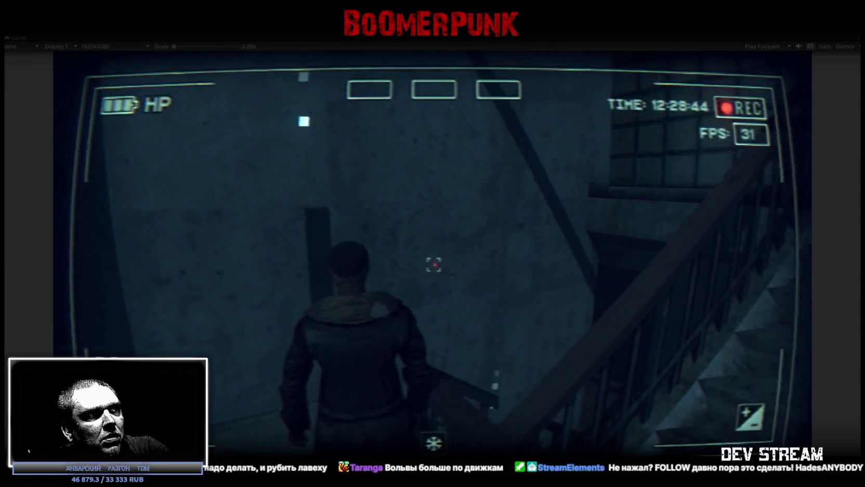
pyautogui.press('w')
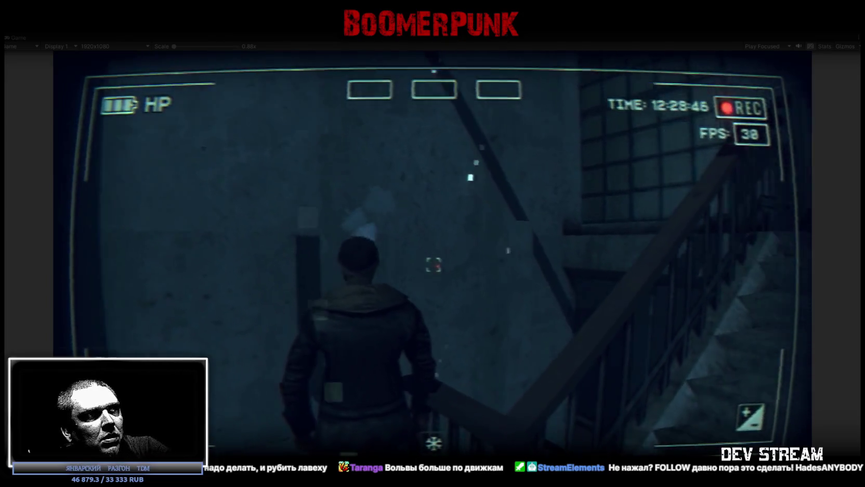
pyautogui.press('w')
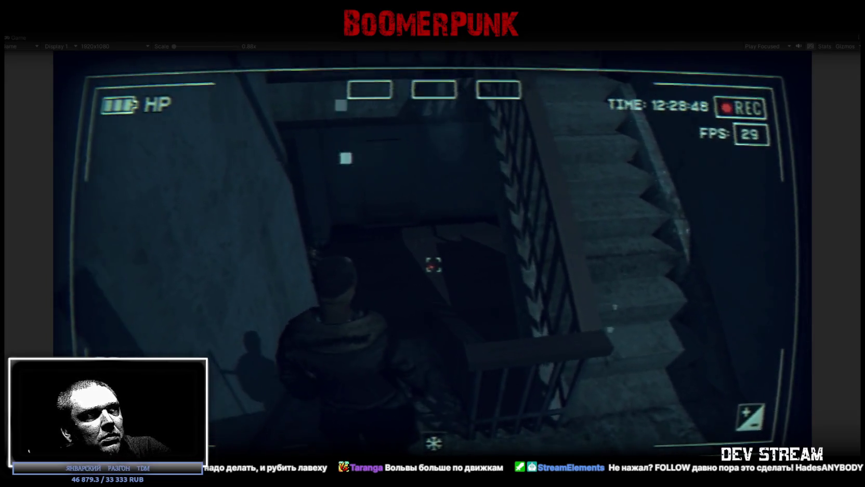
pyautogui.press('w')
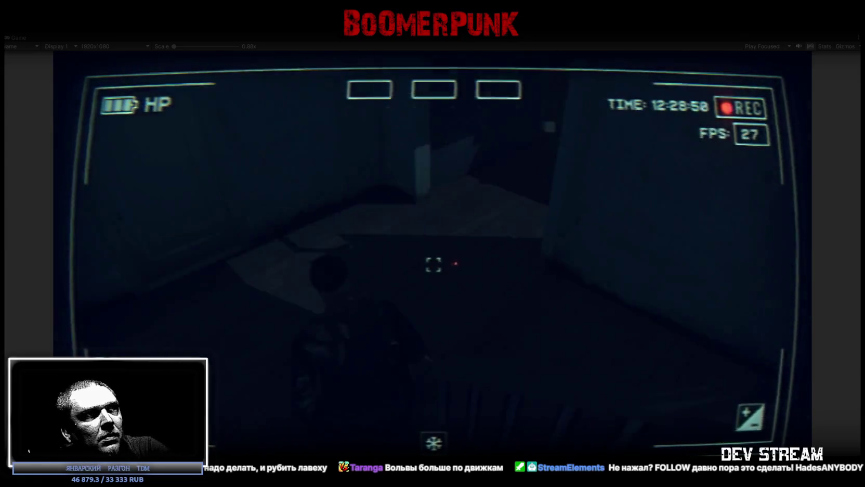
pyautogui.press('w')
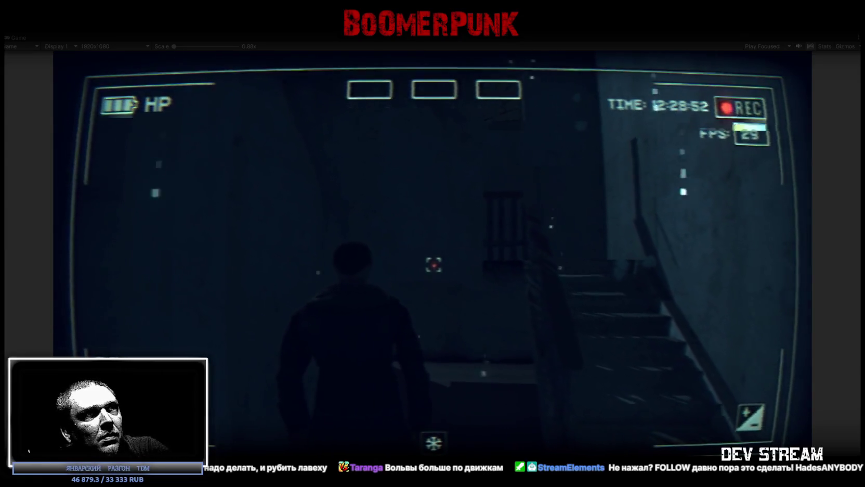
pyautogui.press('w')
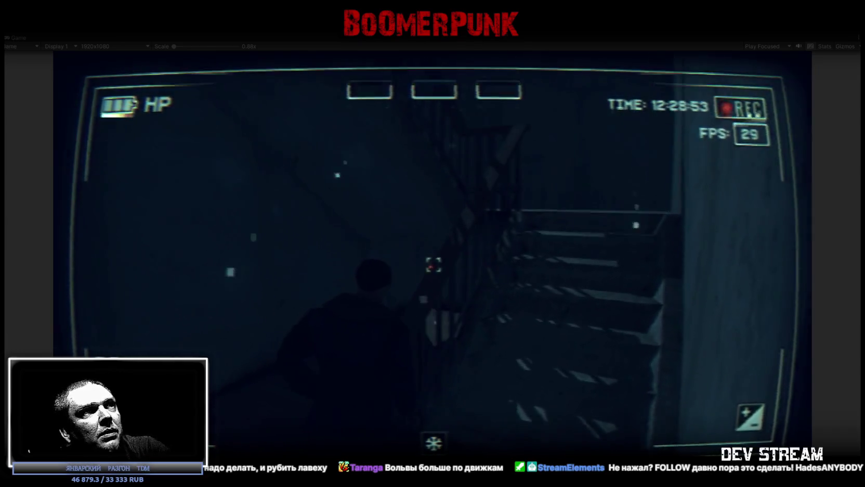
pyautogui.press('w')
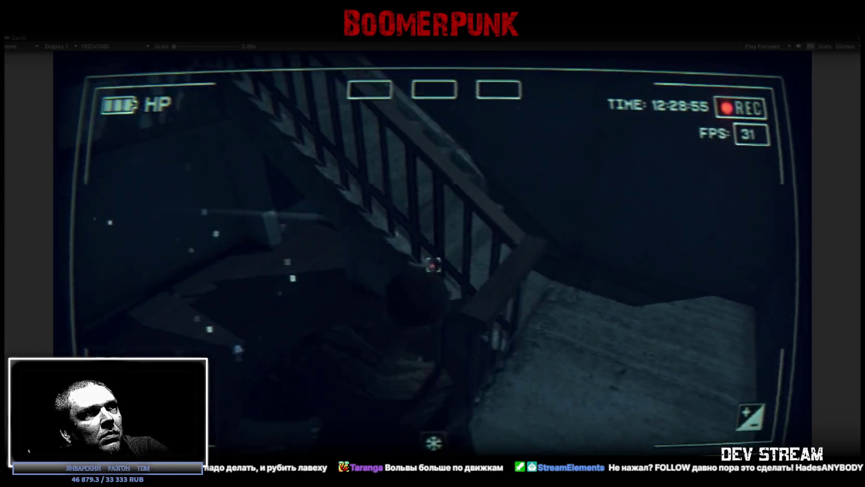
# - Climb back up the stairwell checking steps and railings, then bring up the pause menu
pyautogui.press('w')
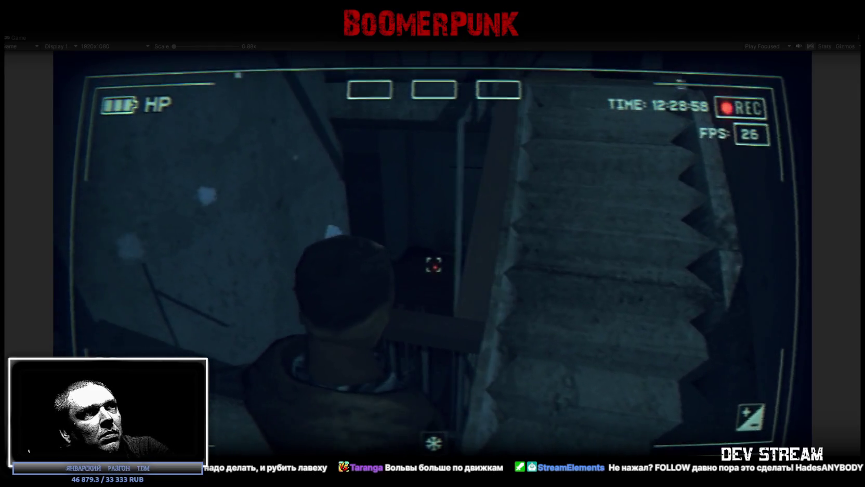
pyautogui.press('w')
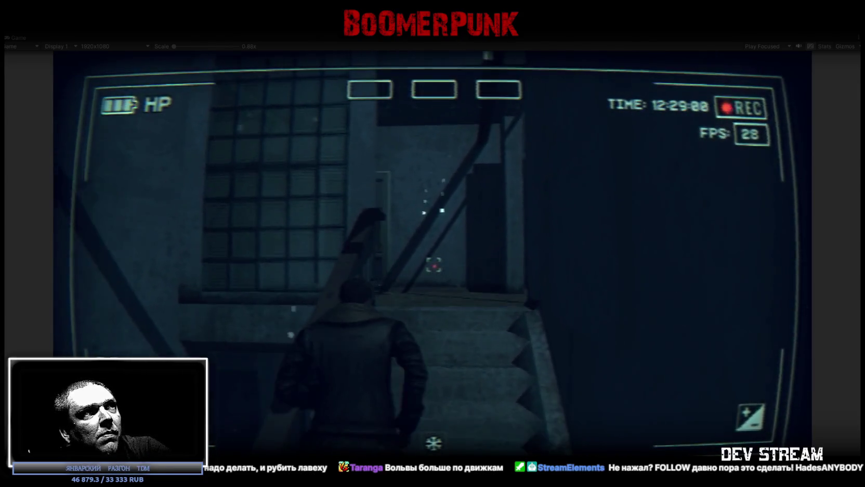
pyautogui.press('w')
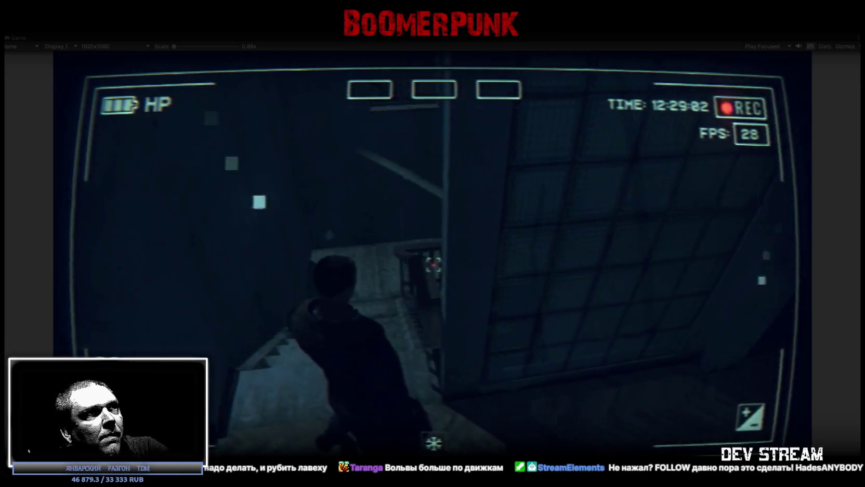
pyautogui.press('w')
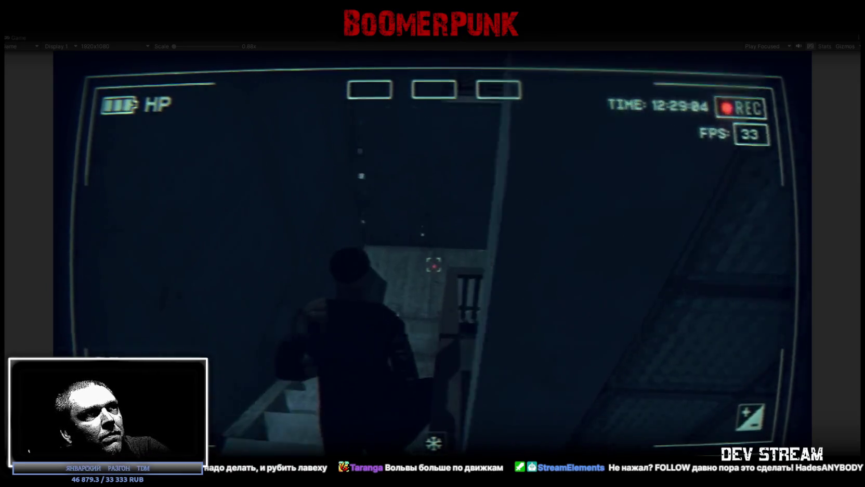
pyautogui.press('w')
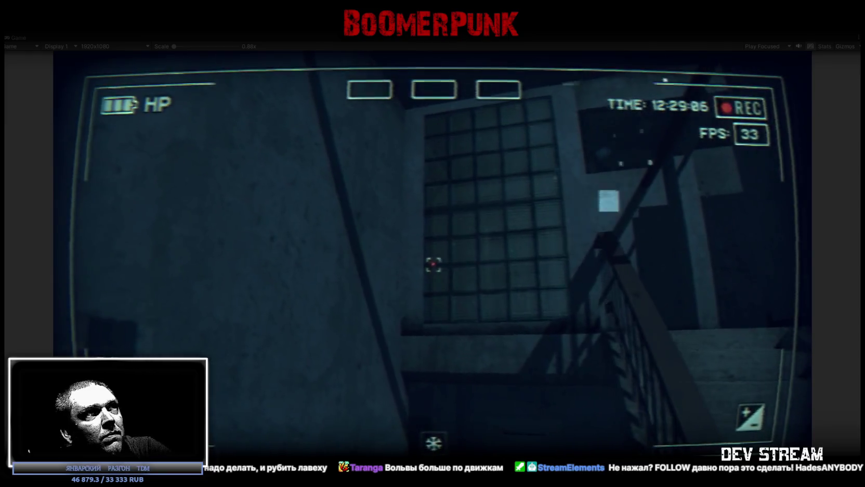
pyautogui.press('w')
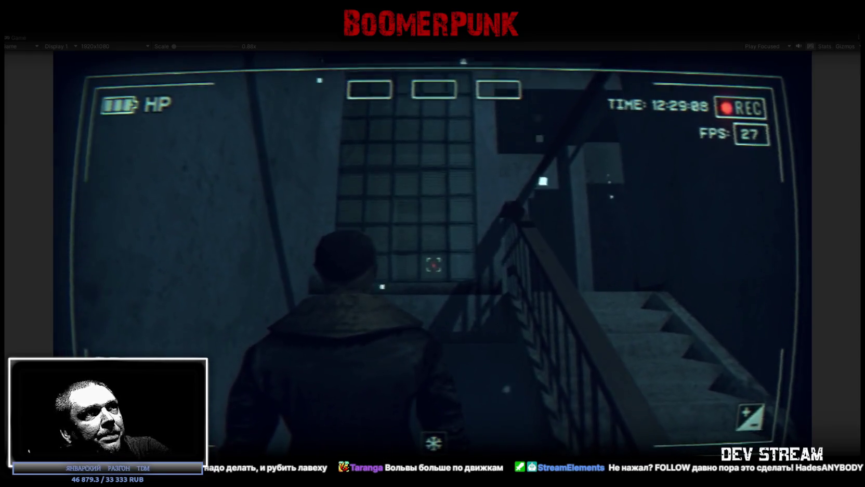
pyautogui.press('w')
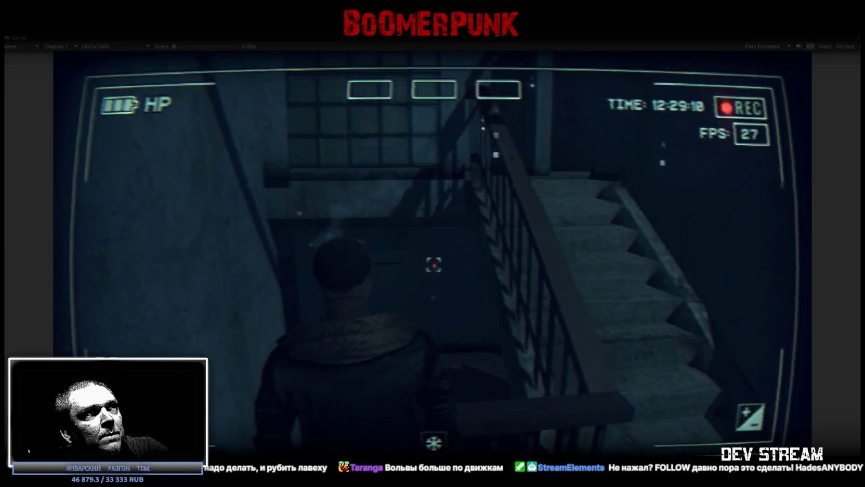
pyautogui.press('w')
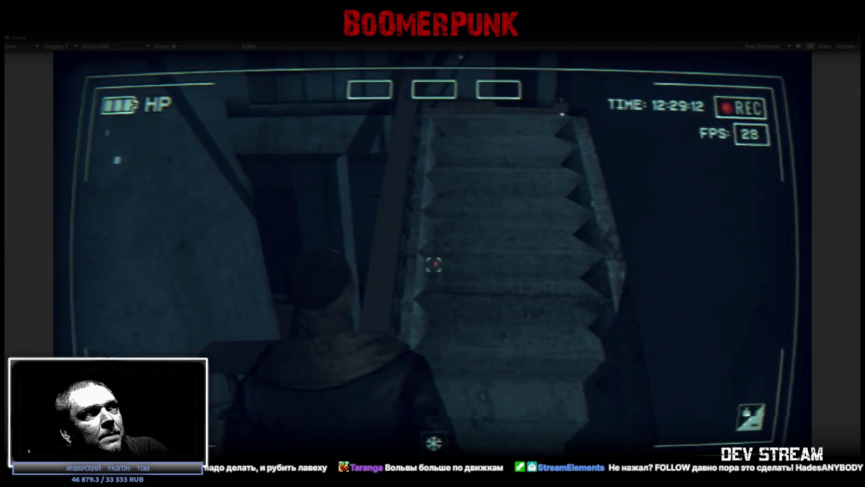
pyautogui.press('w')
pyautogui.press('Escape')
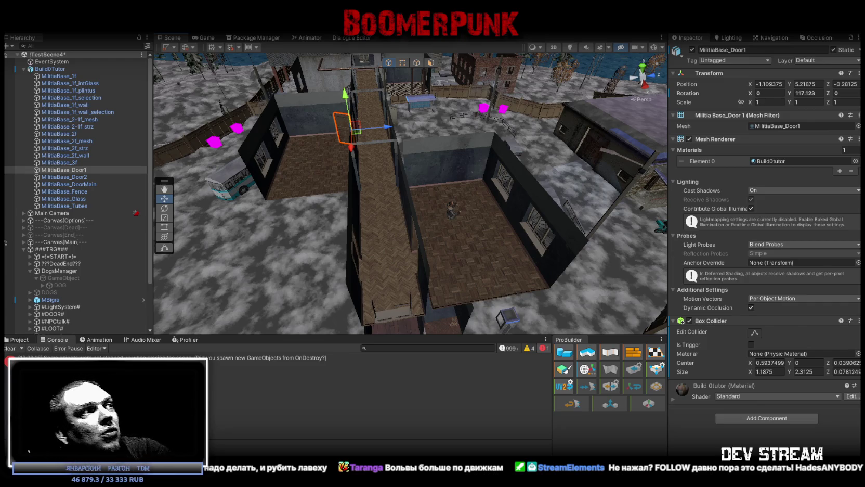
# - Show the Project asset folders and fly the Scene view into the doorway-lined corridor
pyautogui.click(17, 340)
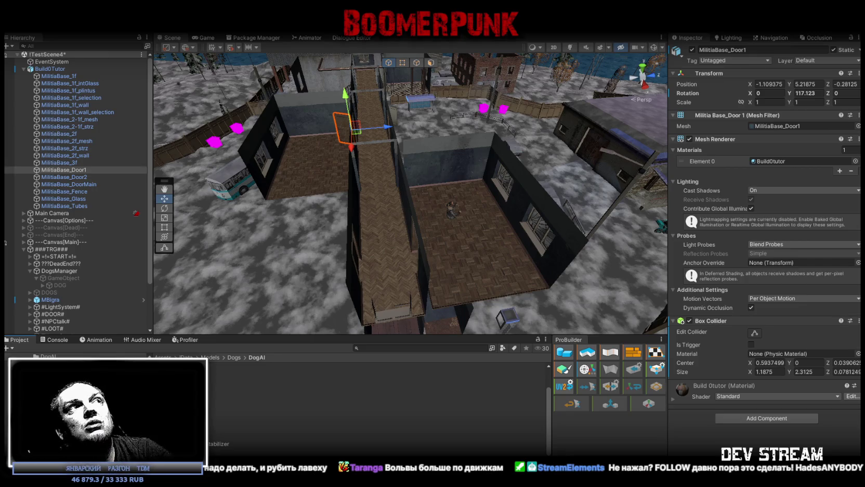
pyautogui.moveTo(632, 222); pyautogui.dragTo(557, 144, button='right')
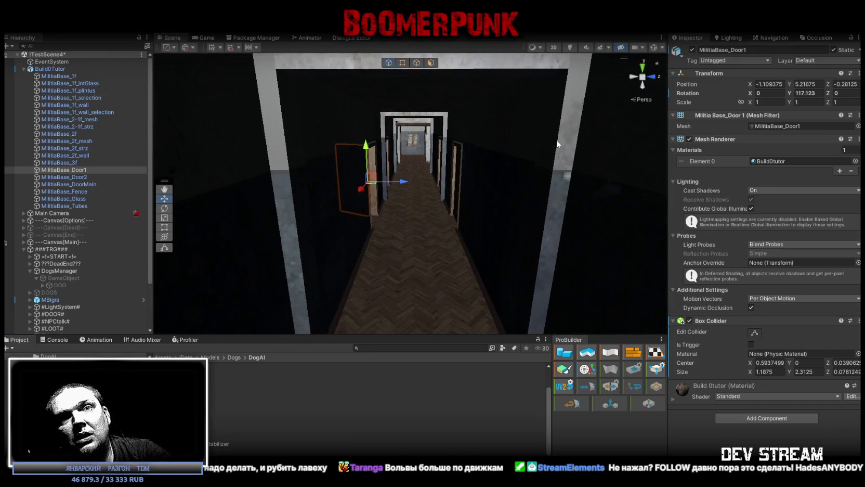